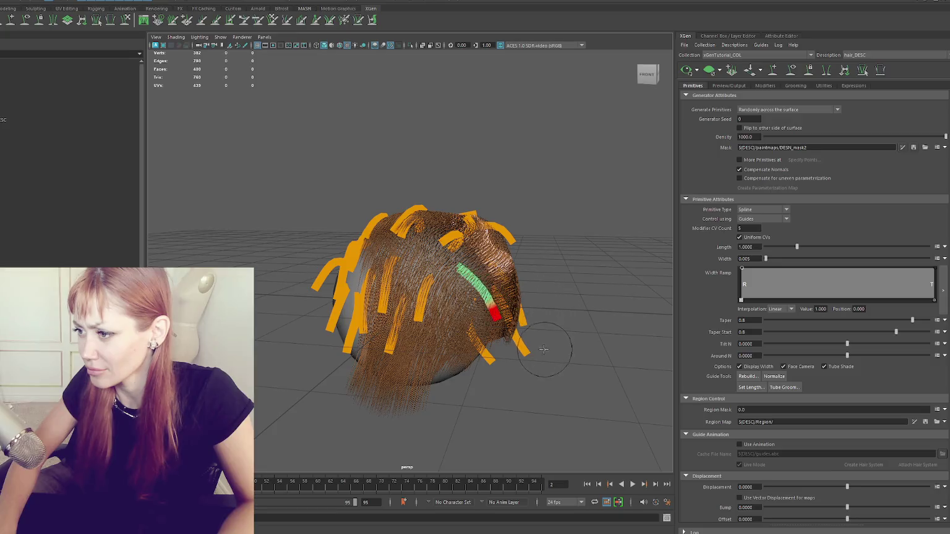
Orbit around the hair-covered sphere to inspect it, then snap to the left side view.
{"action": "left_click_drag", "start_coordinate": [508, 236], "coordinate": [540, 274], "text": "alt"}
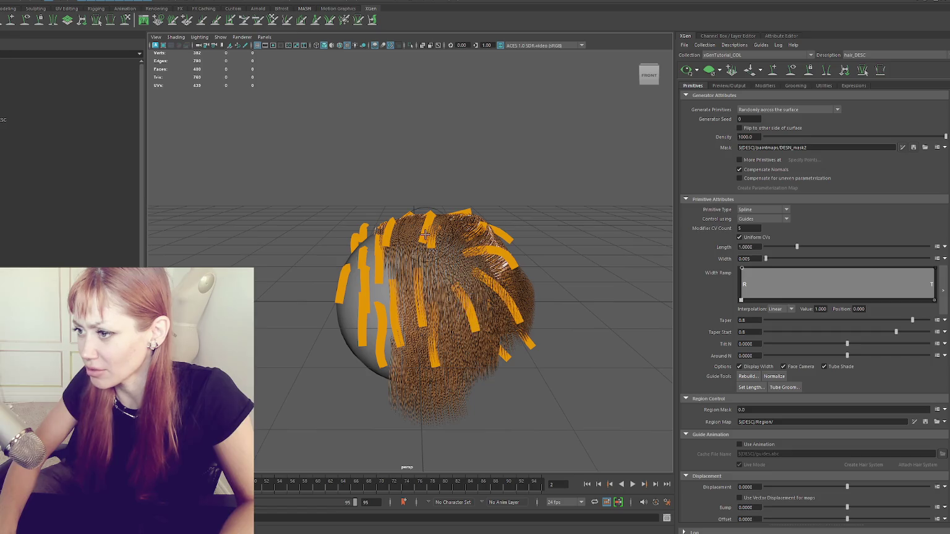
{"action": "mouse_move", "coordinate": [458, 259]}
{"action": "left_mouse_down", "text": "alt"}
{"action": "mouse_move", "coordinate": [415, 309]}
{"action": "mouse_move", "coordinate": [454, 329]}
{"action": "mouse_move", "coordinate": [426, 319]}
{"action": "left_mouse_up", "text": "alt"}
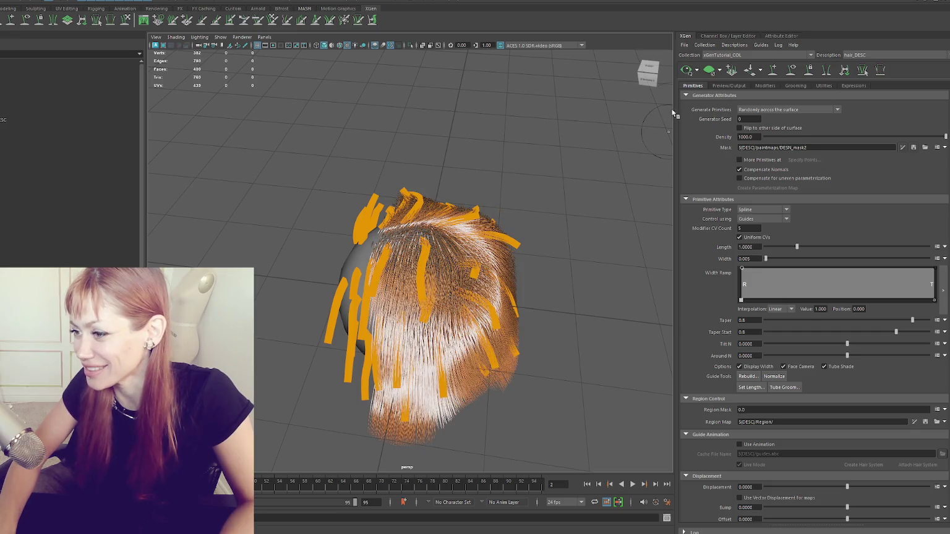
{"action": "left_click_drag", "start_coordinate": [655, 123], "coordinate": [434, 276], "text": "alt"}
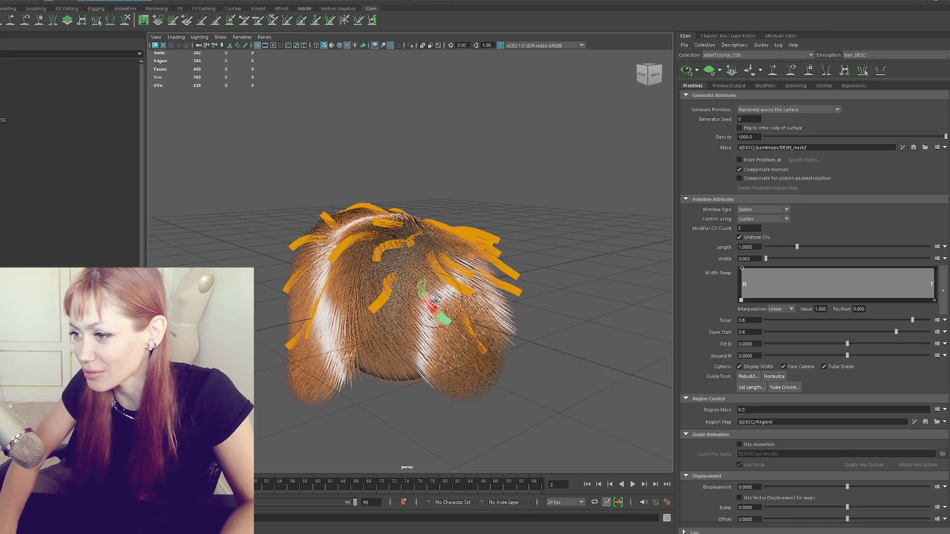
{"action": "left_click_drag", "start_coordinate": [423, 303], "coordinate": [377, 352], "text": "alt"}
{"action": "left_click", "coordinate": [666, 85]}
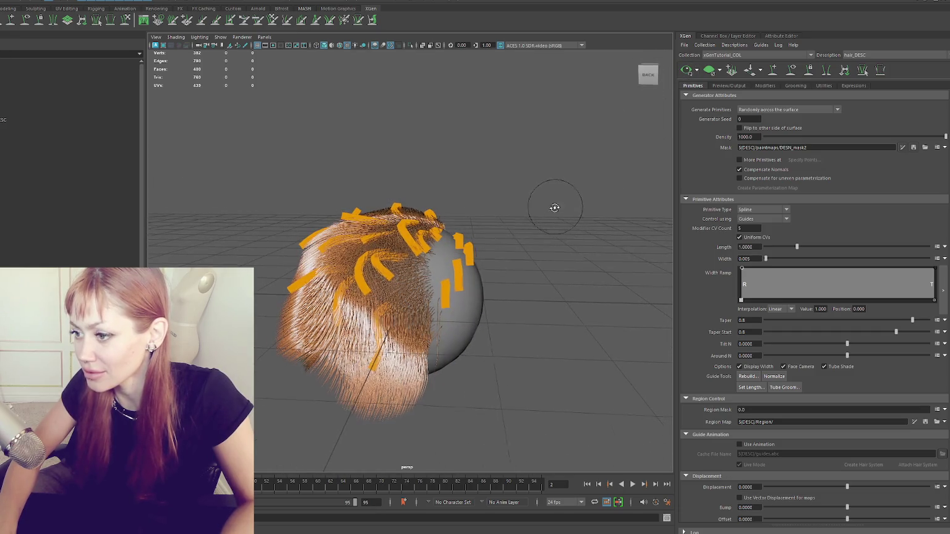
Bend a left-side guide down into a shorter arc, then switch to the bottom view.
{"action": "mouse_move", "coordinate": [331, 259]}
{"action": "left_mouse_down"}
{"action": "mouse_move", "coordinate": [308, 282]}
{"action": "mouse_move", "coordinate": [323, 314]}
{"action": "left_mouse_up"}
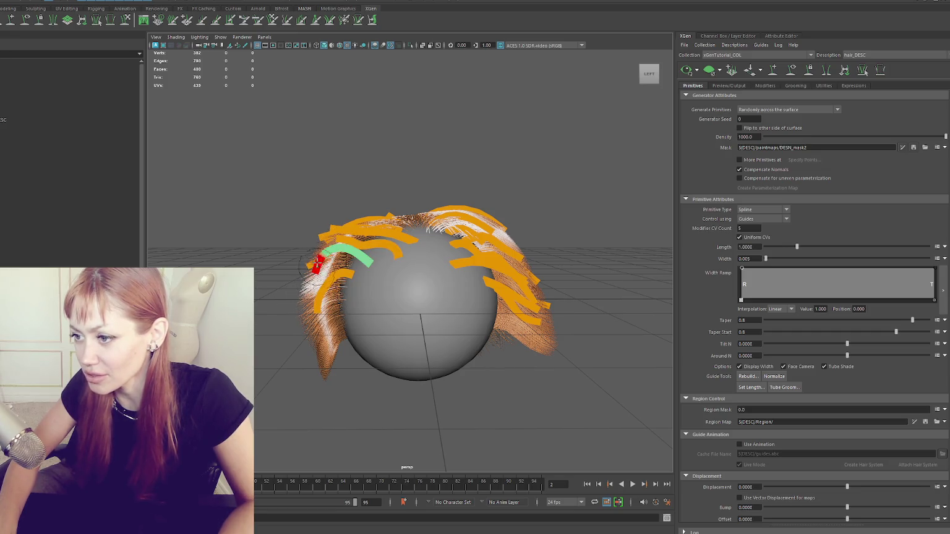
{"action": "left_click_drag", "start_coordinate": [328, 259], "coordinate": [319, 300]}
{"action": "key", "text": "space"}
{"action": "left_click_drag", "start_coordinate": [346, 230], "coordinate": [386, 242]}
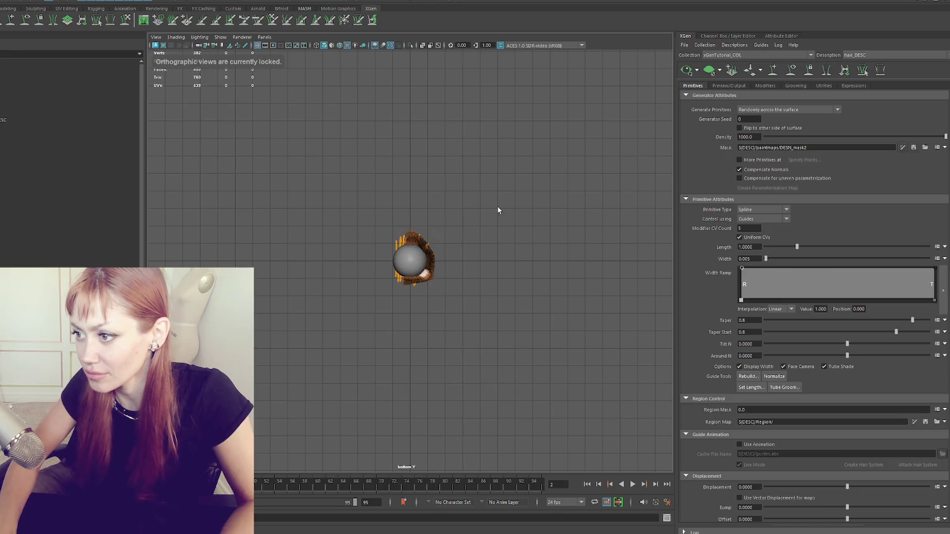
Toggle between four-pane and single view, then choose Perspective View from the hotbox.
{"action": "key", "text": "space"}
{"action": "key", "text": "space"}
{"action": "scroll", "coordinate": [483, 193], "scroll_direction": "up", "scroll_amount": 2}
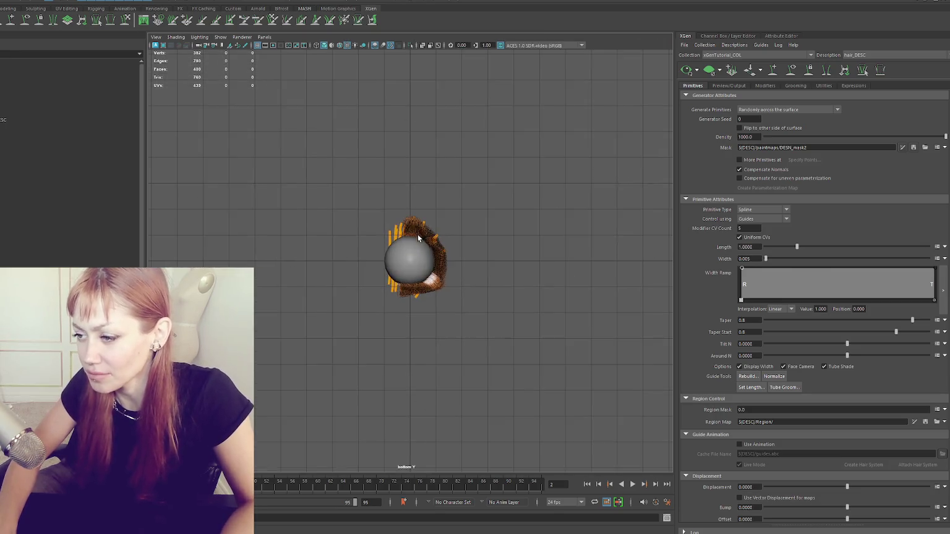
{"action": "scroll", "coordinate": [476, 217], "scroll_direction": "up", "scroll_amount": 3}
{"action": "scroll", "coordinate": [472, 237], "scroll_direction": "up", "scroll_amount": 2}
{"action": "key", "text": "space"}
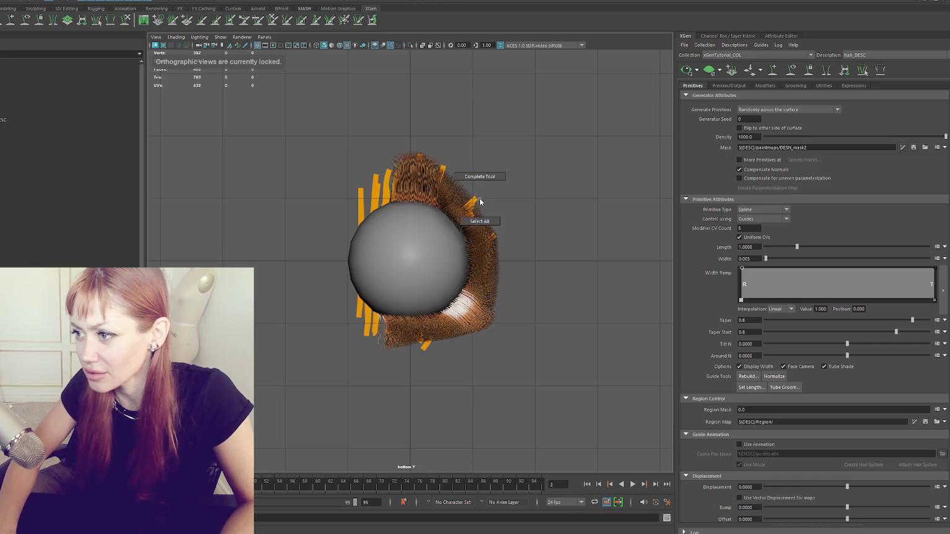
{"action": "key", "text": "space"}
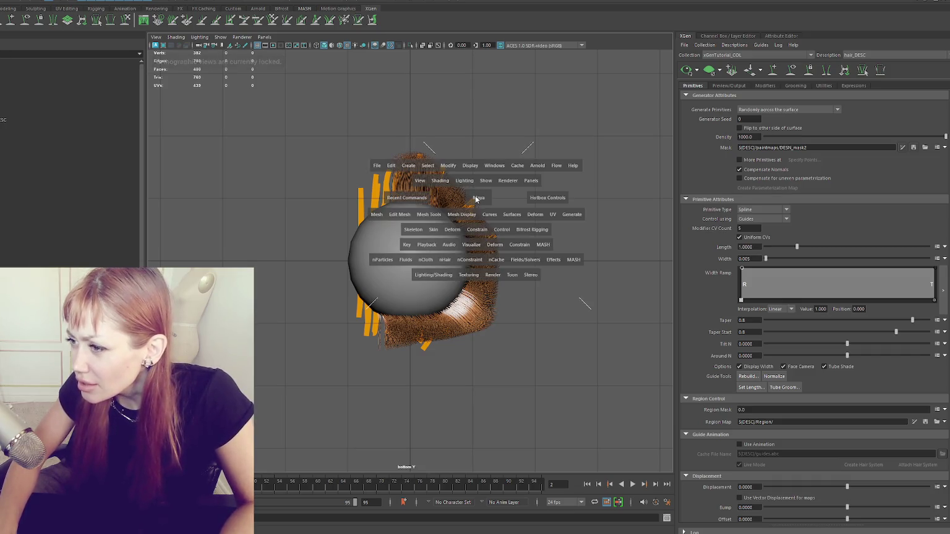
{"action": "key", "text": "space"}
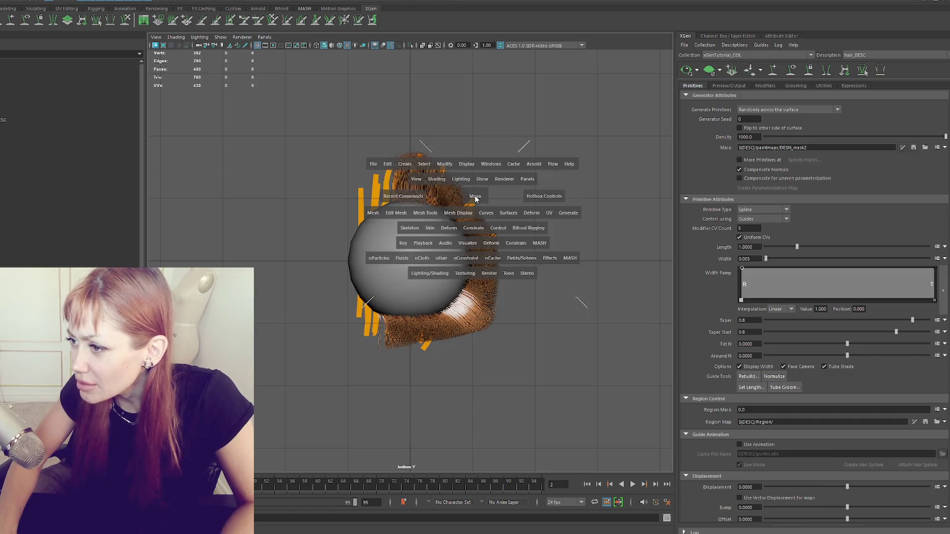
{"action": "key", "text": "space"}
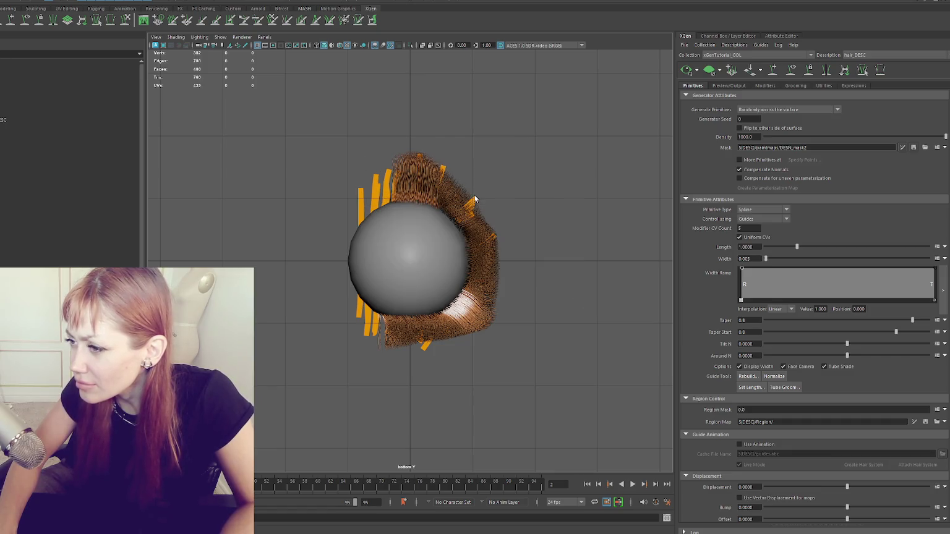
{"action": "key", "text": "space"}
{"action": "key", "text": "space"}
{"action": "left_click", "coordinate": [466, 217]}
{"action": "left_click", "coordinate": [468, 209]}
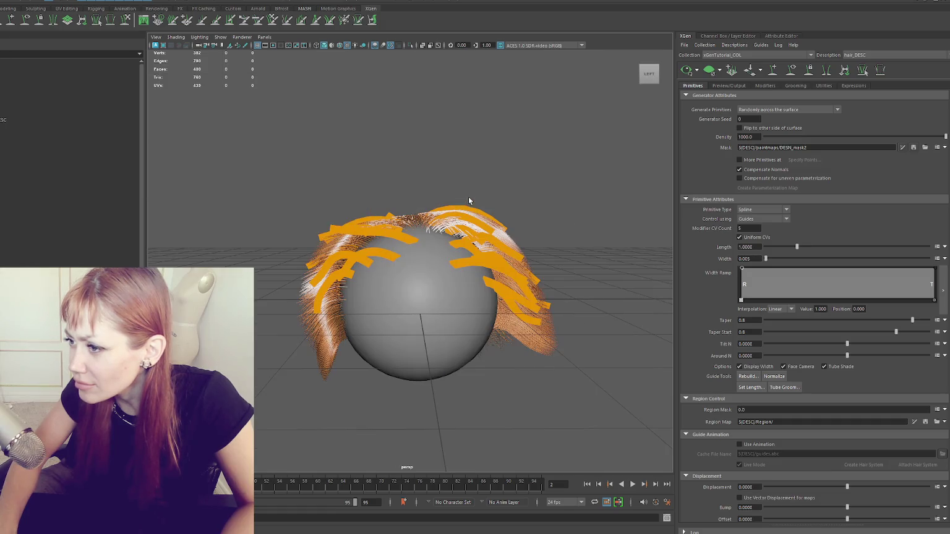
Pull an upper-left guide down the sphere's side, arc it over the crown, and refresh the preview.
{"action": "left_click_drag", "start_coordinate": [468, 209], "coordinate": [478, 206], "text": "alt"}
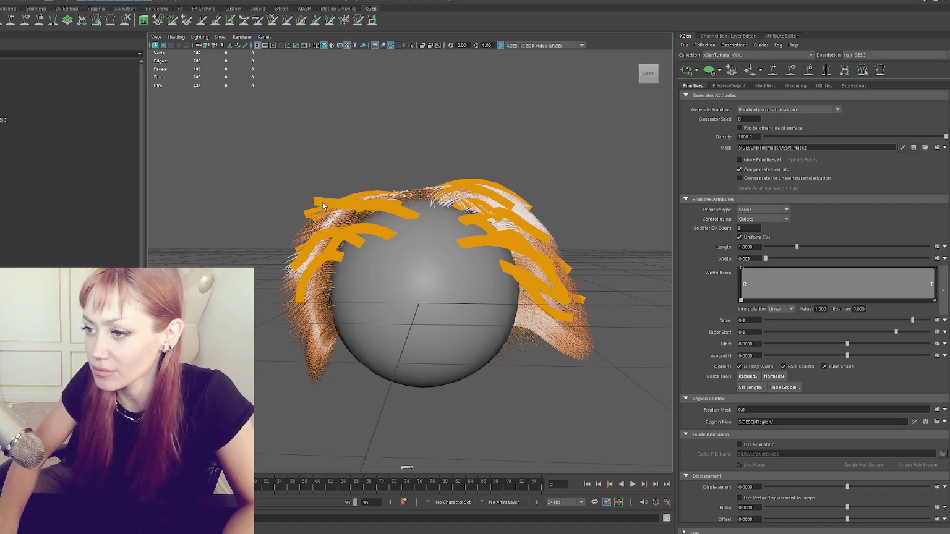
{"action": "left_click", "coordinate": [323, 206]}
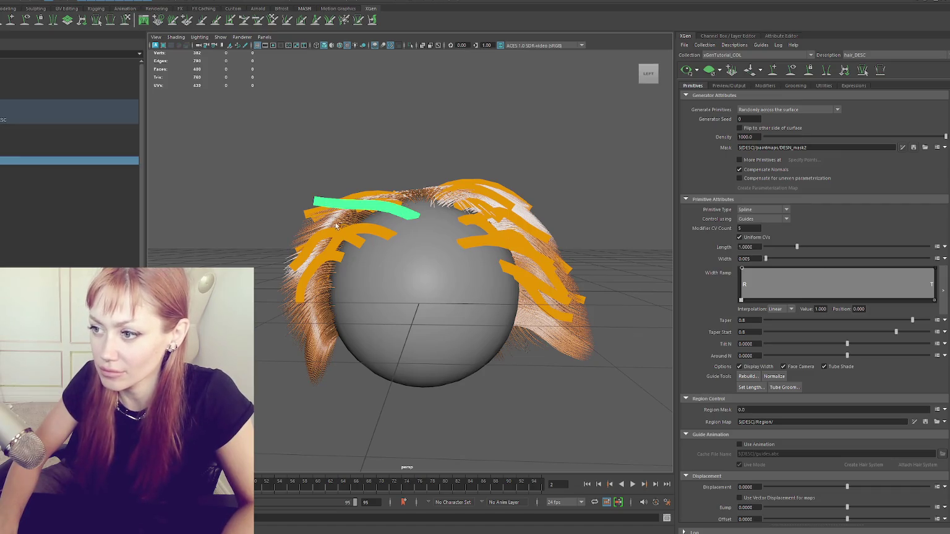
{"action": "left_click_drag", "start_coordinate": [323, 209], "coordinate": [329, 286]}
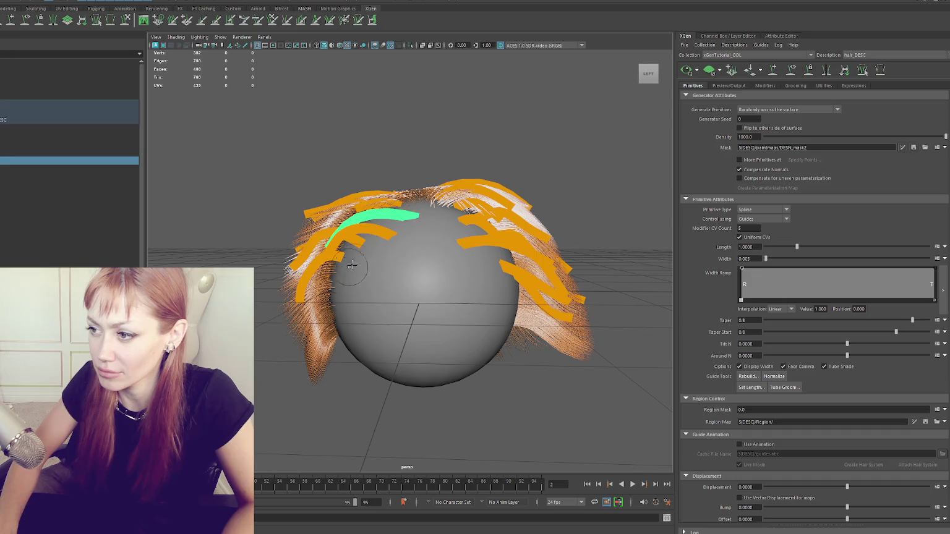
{"action": "left_click_drag", "start_coordinate": [420, 201], "coordinate": [417, 208]}
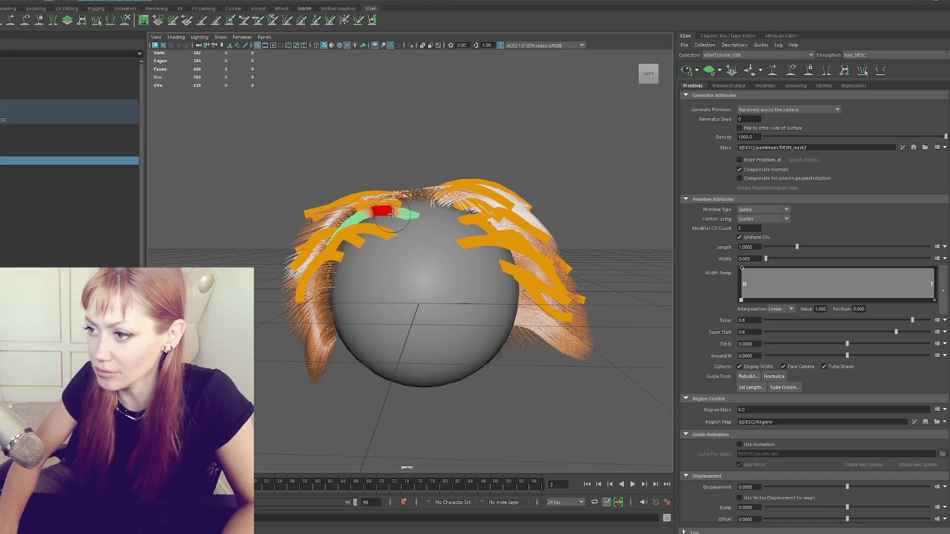
{"action": "left_click", "coordinate": [689, 72]}
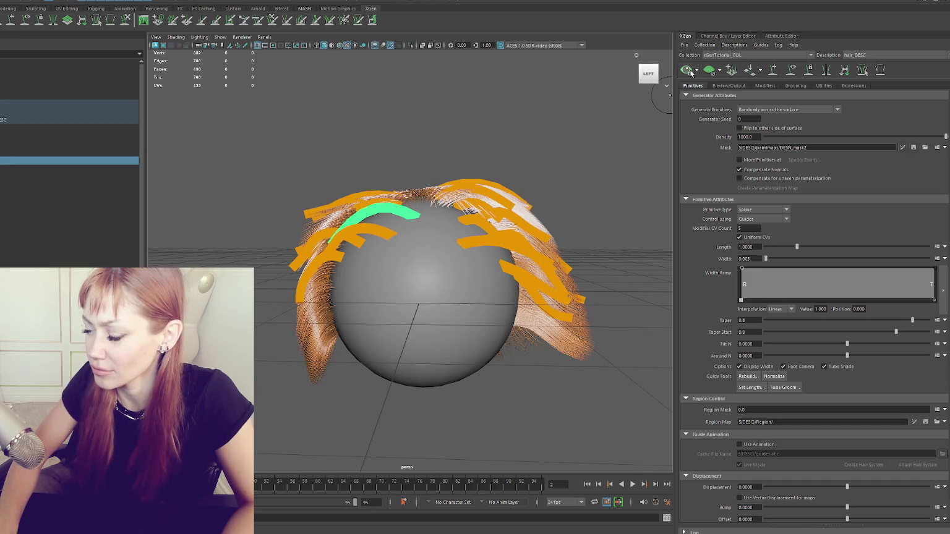
Select a right-side guide and bend it into a curve with the Sculpt Guides brush.
{"action": "mouse_move", "coordinate": [525, 246]}
{"action": "left_mouse_down", "text": "alt"}
{"action": "mouse_move", "coordinate": [566, 258]}
{"action": "mouse_move", "coordinate": [461, 281]}
{"action": "mouse_move", "coordinate": [311, 243]}
{"action": "left_mouse_up", "text": "alt"}
{"action": "left_click", "coordinate": [449, 293]}
{"action": "left_click", "coordinate": [414, 235]}
{"action": "left_click_drag", "start_coordinate": [415, 235], "coordinate": [484, 250], "text": "alt"}
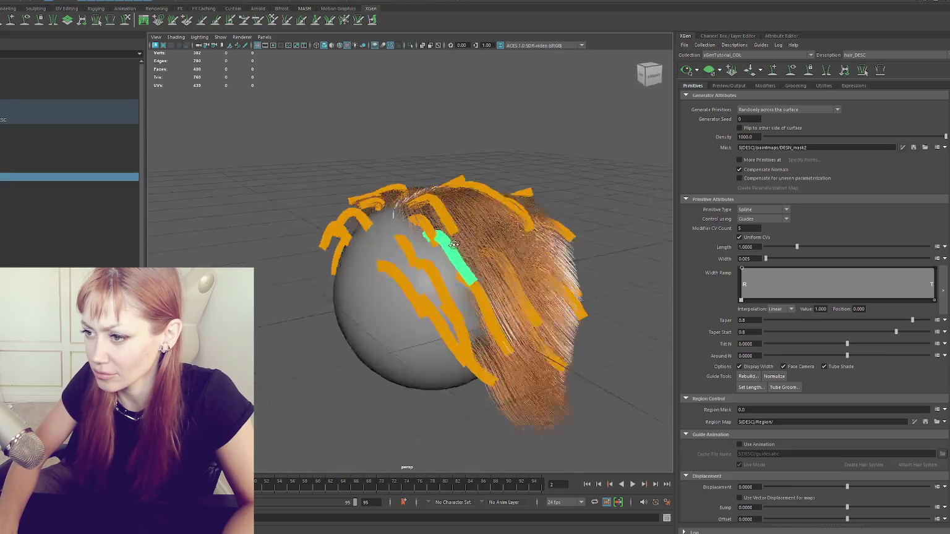
{"action": "left_click", "coordinate": [124, 21]}
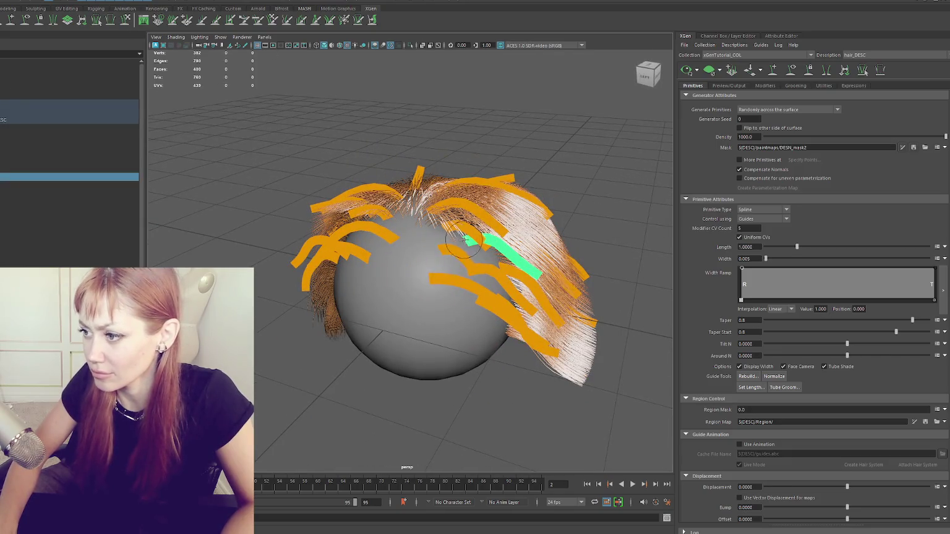
{"action": "left_click_drag", "start_coordinate": [473, 245], "coordinate": [541, 275]}
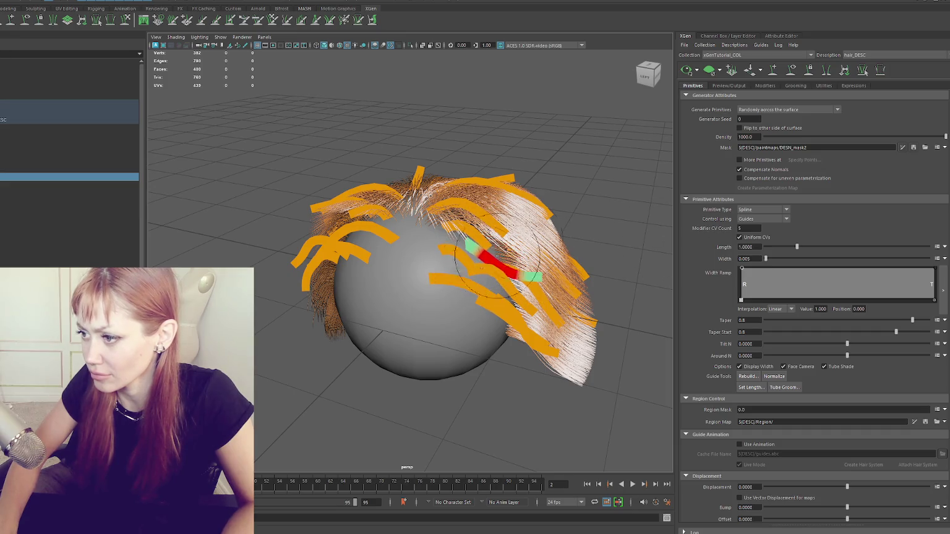
In the Left view, sweep the front-left and top guides outward into arcs.
{"action": "left_click", "coordinate": [646, 76]}
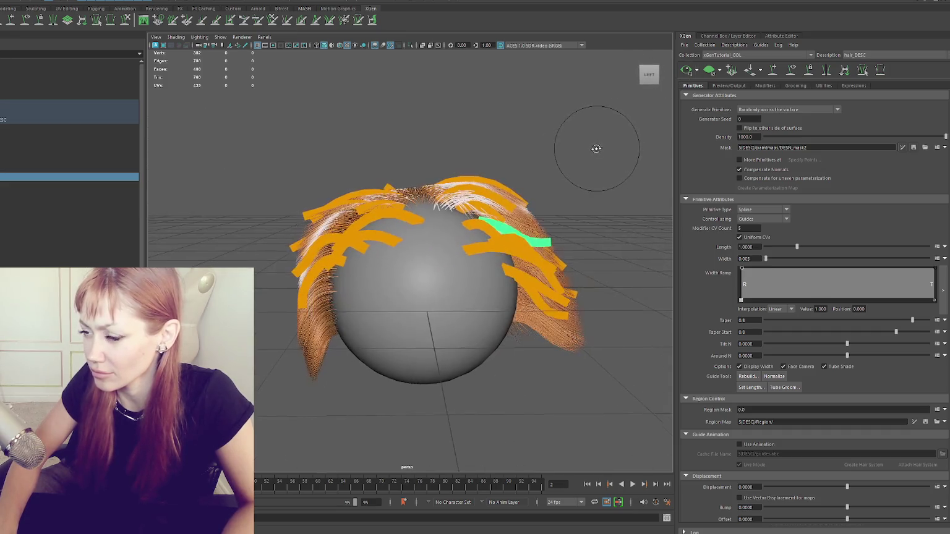
{"action": "key", "text": "q"}
{"action": "left_click", "coordinate": [382, 192]}
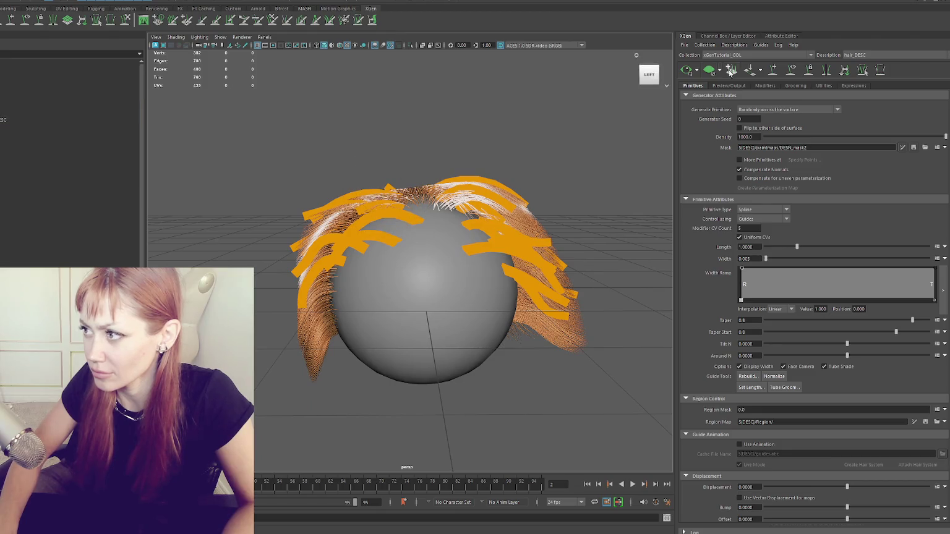
{"action": "left_click", "coordinate": [123, 21]}
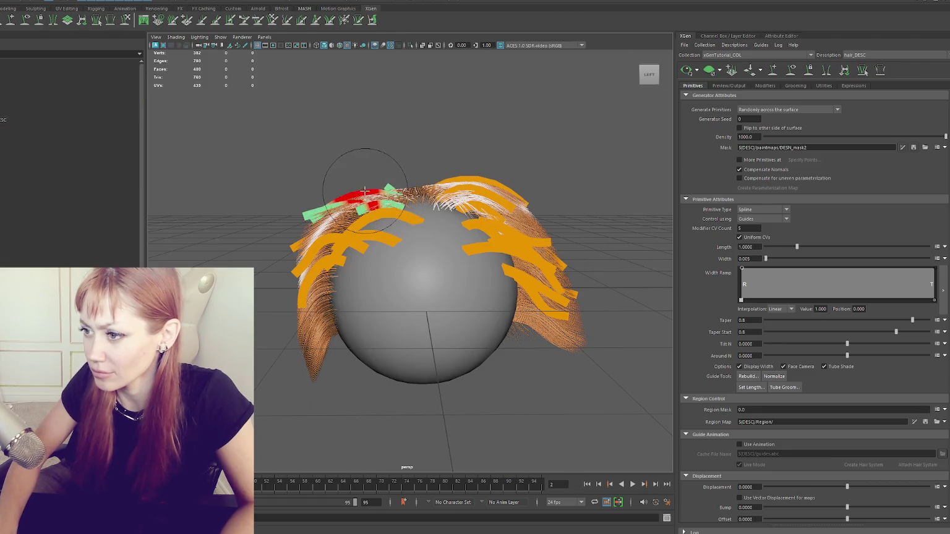
{"action": "left_click_drag", "start_coordinate": [390, 180], "coordinate": [392, 158]}
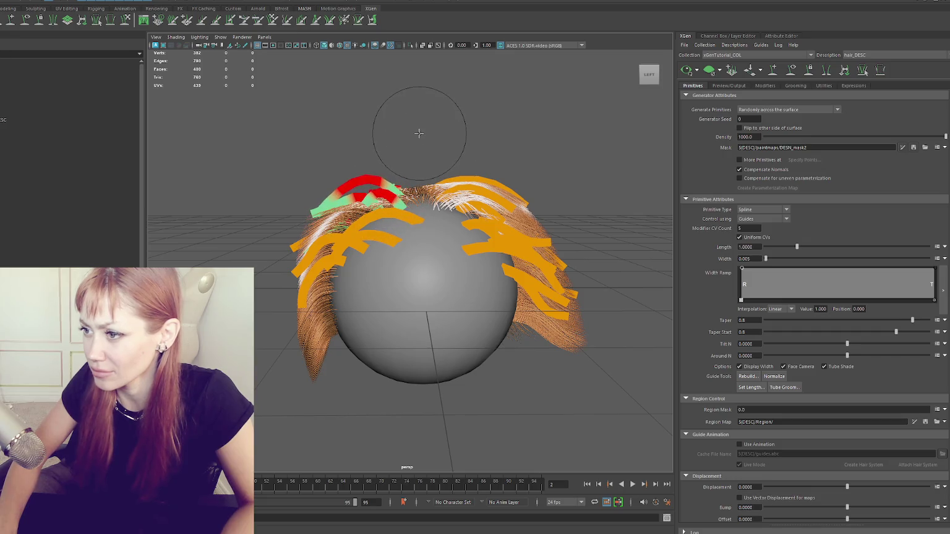
{"action": "mouse_move", "coordinate": [467, 182]}
{"action": "left_mouse_down"}
{"action": "mouse_move", "coordinate": [477, 186]}
{"action": "mouse_move", "coordinate": [457, 195]}
{"action": "left_mouse_up"}
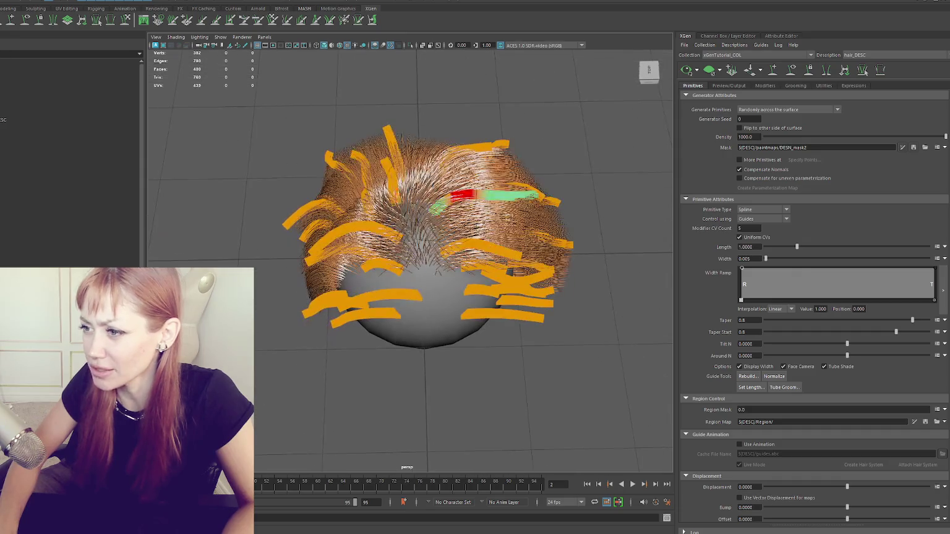
{"action": "left_click_drag", "start_coordinate": [375, 170], "coordinate": [350, 160]}
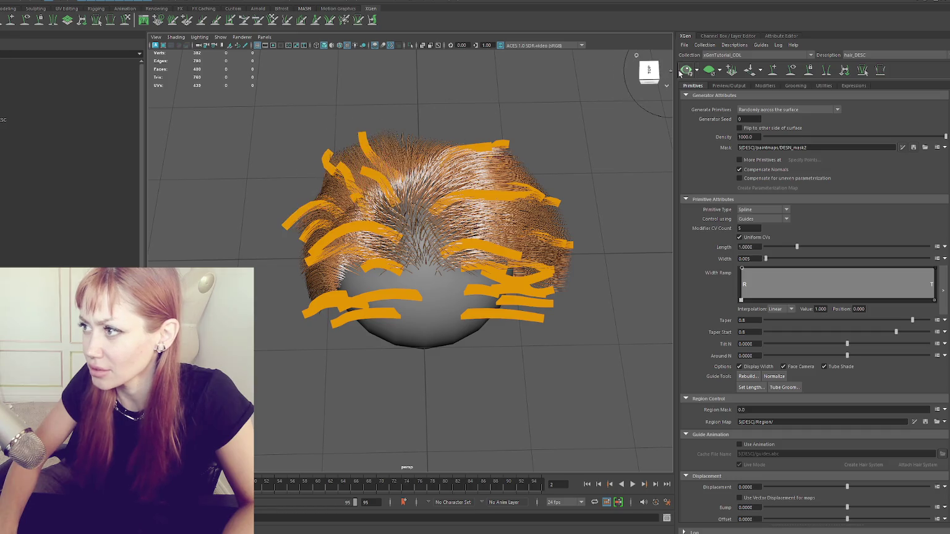
{"action": "left_click_drag", "start_coordinate": [569, 99], "coordinate": [591, 132], "text": "alt"}
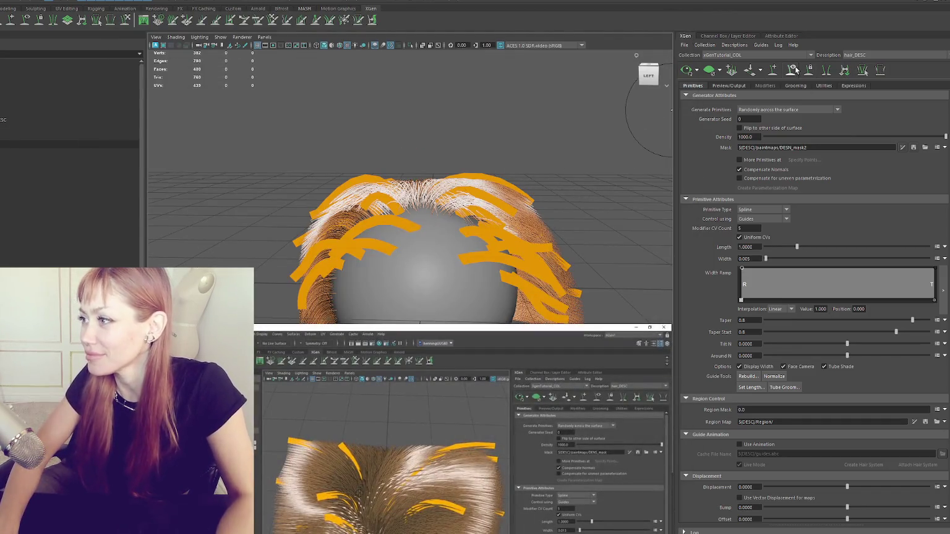
{"action": "mouse_move", "coordinate": [530, 159]}
{"action": "left_mouse_down", "text": "alt"}
{"action": "mouse_move", "coordinate": [371, 174]}
{"action": "mouse_move", "coordinate": [356, 148]}
{"action": "mouse_move", "coordinate": [511, 152]}
{"action": "mouse_move", "coordinate": [345, 154]}
{"action": "mouse_move", "coordinate": [378, 149]}
{"action": "mouse_move", "coordinate": [415, 176]}
{"action": "left_mouse_up", "text": "alt"}
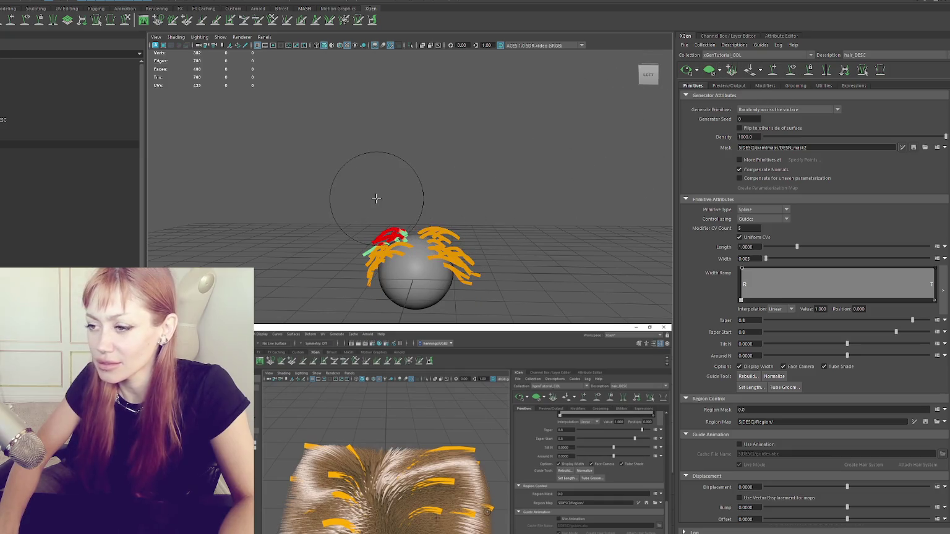
Preview the hair with guides hidden, then clear the preview and show the guides again.
{"action": "left_click_drag", "start_coordinate": [335, 186], "coordinate": [584, 329]}
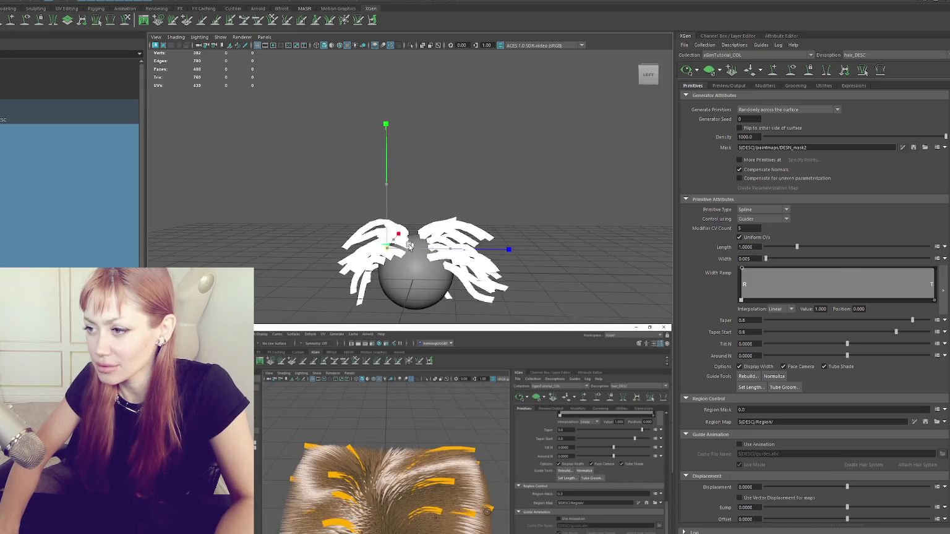
{"action": "left_click", "coordinate": [513, 197]}
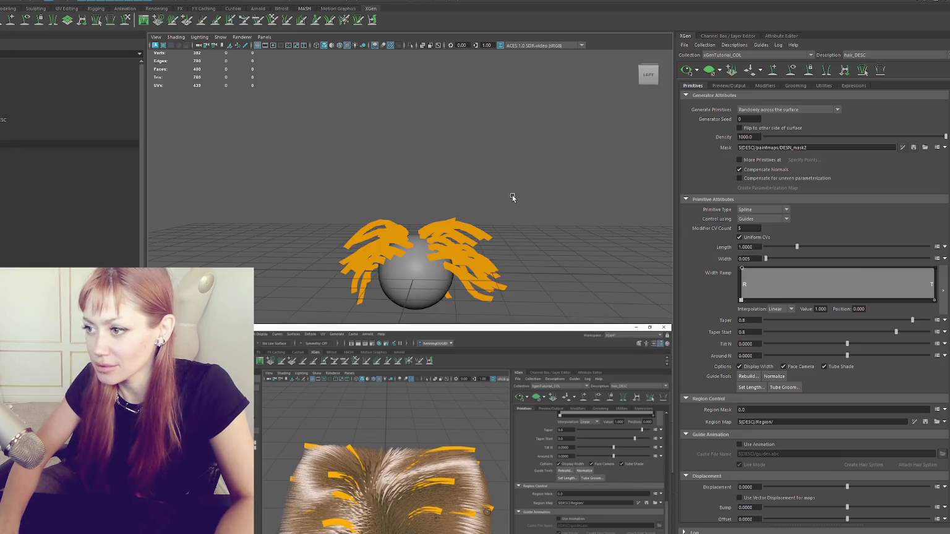
{"action": "left_click", "coordinate": [687, 71]}
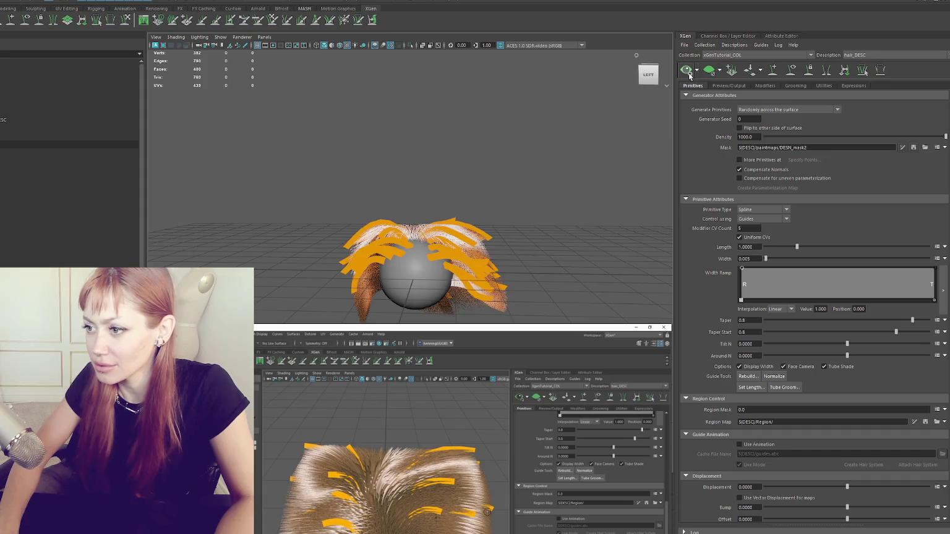
{"action": "left_click", "coordinate": [790, 71]}
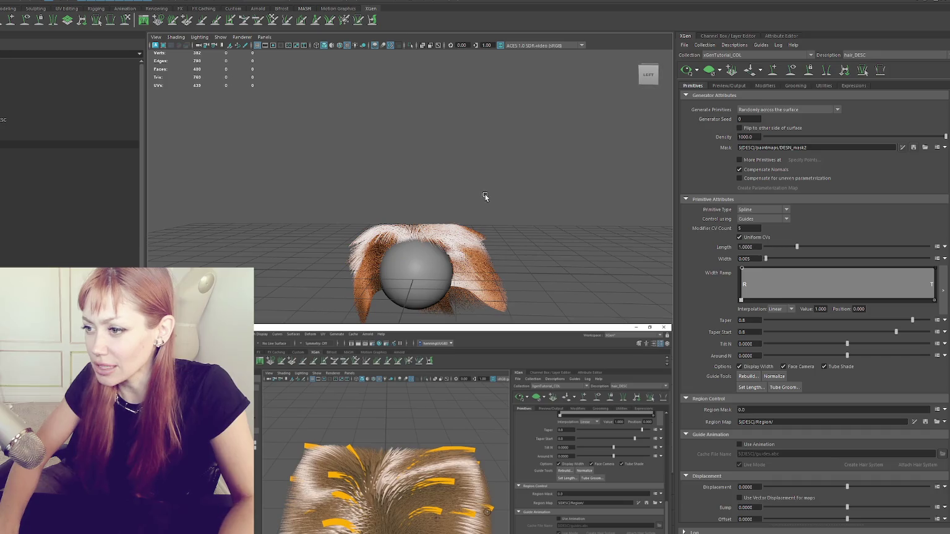
{"action": "left_click_drag", "start_coordinate": [485, 197], "coordinate": [485, 140], "text": "alt"}
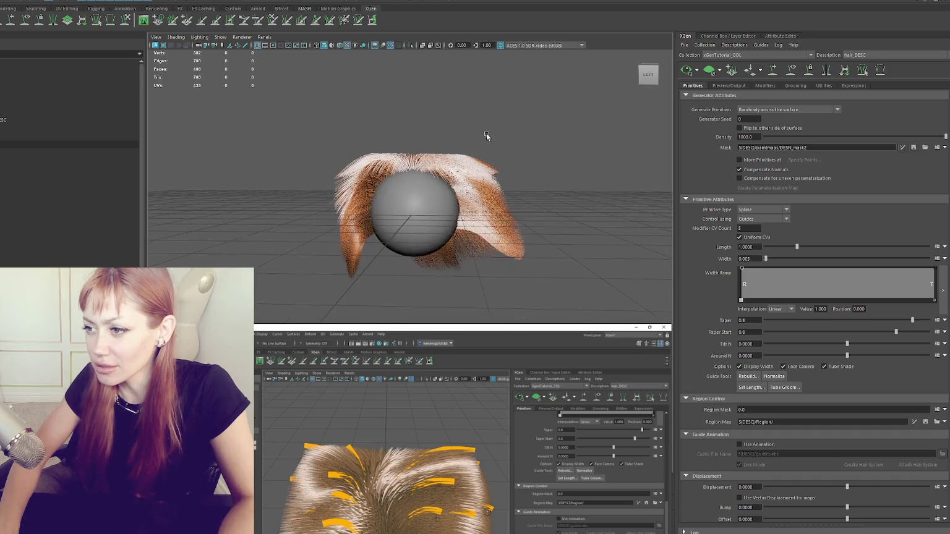
{"action": "left_click", "coordinate": [696, 70]}
{"action": "left_click", "coordinate": [777, 71]}
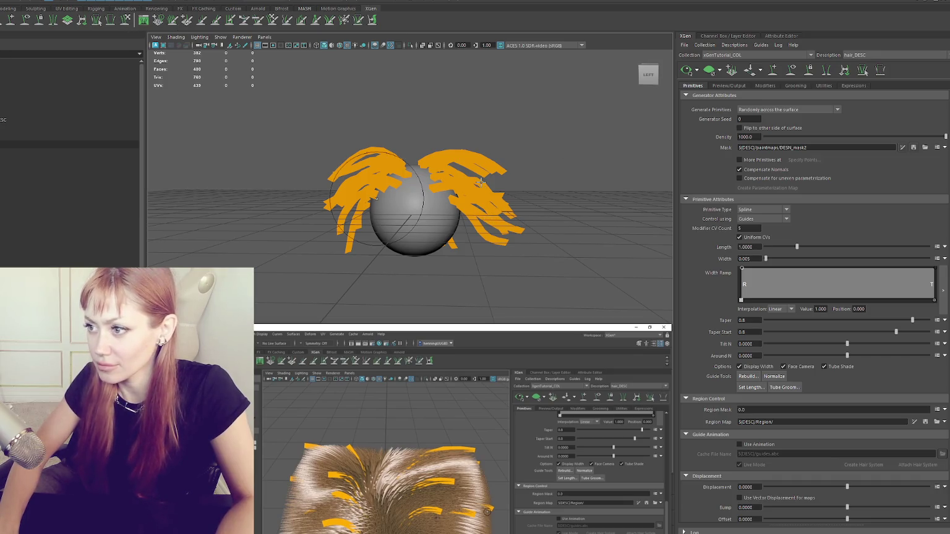
Comb the left and right guides downward and curl one guide tip down and left.
{"action": "mouse_move", "coordinate": [493, 183]}
{"action": "left_mouse_down"}
{"action": "mouse_move", "coordinate": [498, 248]}
{"action": "mouse_move", "coordinate": [488, 238]}
{"action": "left_mouse_up"}
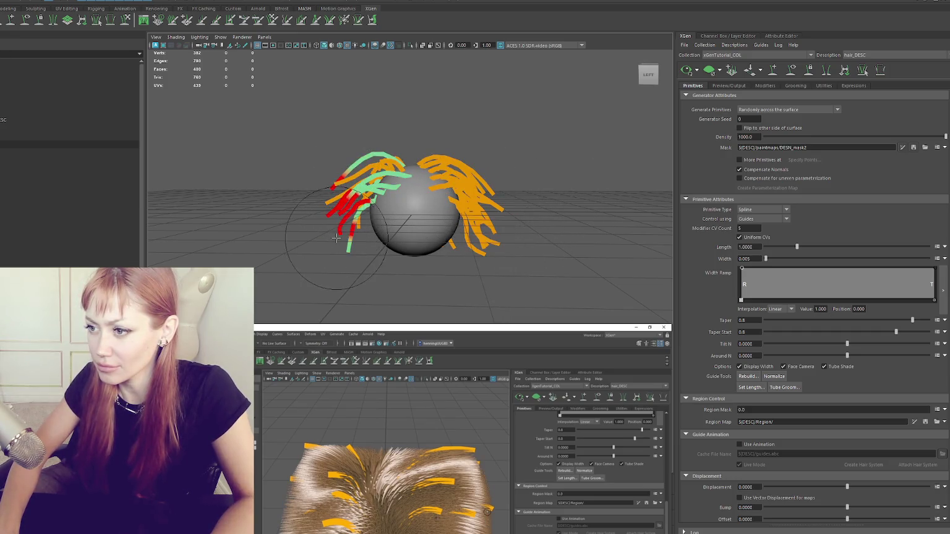
{"action": "left_click_drag", "start_coordinate": [336, 237], "coordinate": [350, 196]}
{"action": "mouse_move", "coordinate": [462, 197]}
{"action": "left_mouse_down"}
{"action": "mouse_move", "coordinate": [473, 238]}
{"action": "mouse_move", "coordinate": [427, 245]}
{"action": "mouse_move", "coordinate": [473, 206]}
{"action": "left_mouse_up"}
{"action": "scroll", "coordinate": [473, 238], "scroll_direction": "down", "scroll_amount": 1}
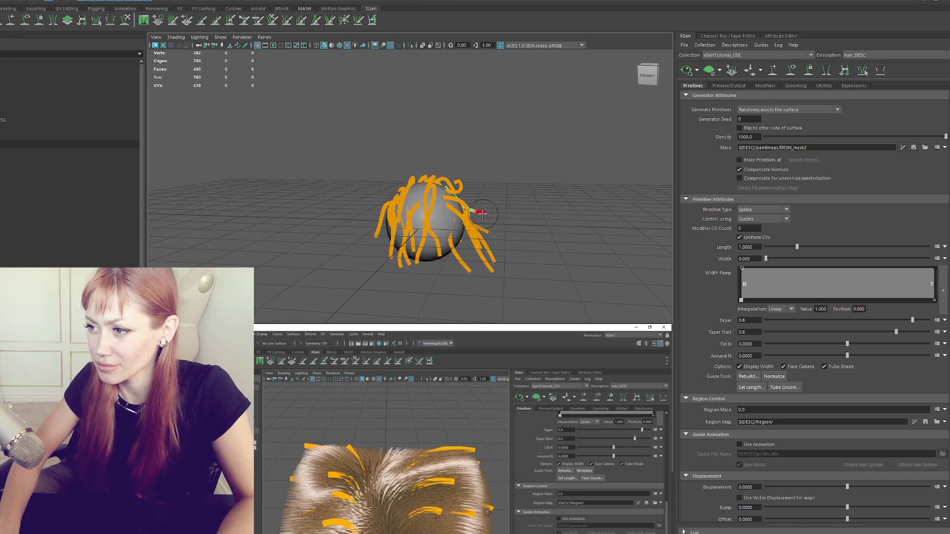
{"action": "left_click_drag", "start_coordinate": [462, 192], "coordinate": [550, 213], "text": "alt"}
{"action": "mouse_move", "coordinate": [496, 232]}
{"action": "left_mouse_down"}
{"action": "mouse_move", "coordinate": [479, 242]}
{"action": "mouse_move", "coordinate": [570, 214]}
{"action": "left_mouse_up"}
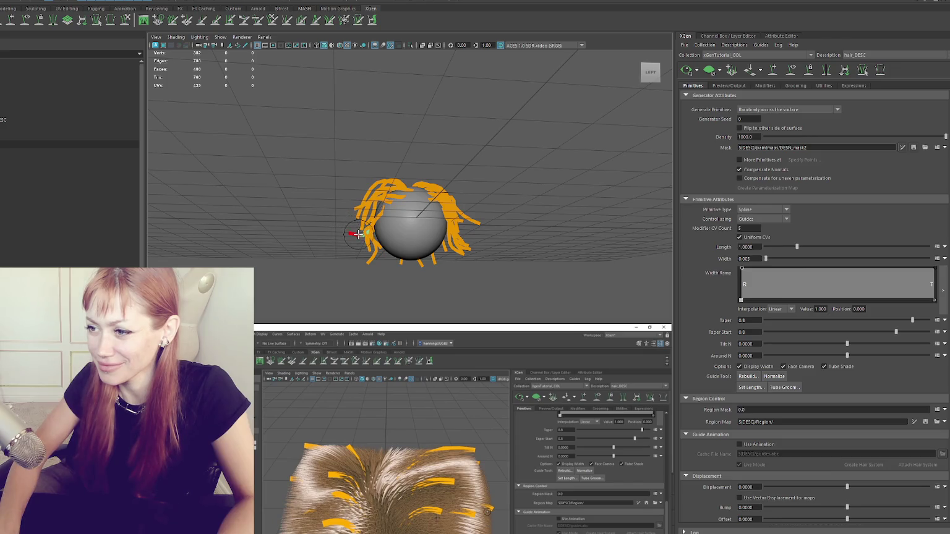
Preview the hair from the combed guides, view it from the side, and enlarge the reference video.
{"action": "left_click_drag", "start_coordinate": [358, 234], "coordinate": [372, 248], "text": "alt"}
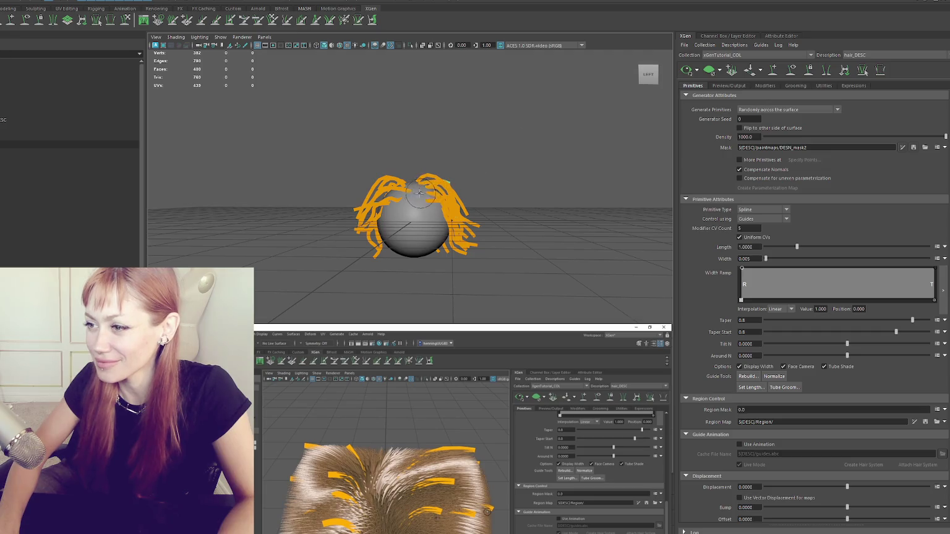
{"action": "left_click_drag", "start_coordinate": [405, 180], "coordinate": [433, 235], "text": "alt"}
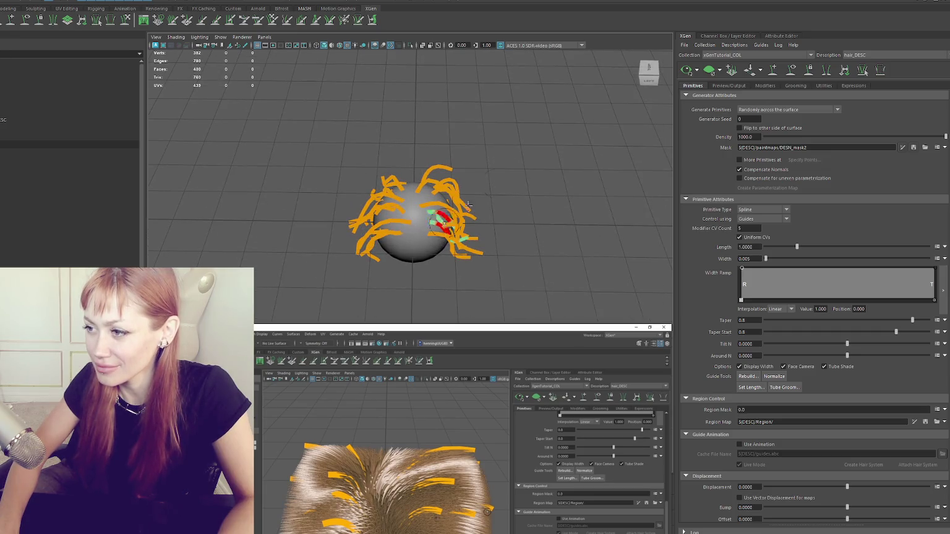
{"action": "left_click", "coordinate": [685, 71]}
{"action": "left_click_drag", "start_coordinate": [470, 186], "coordinate": [536, 159], "text": "alt"}
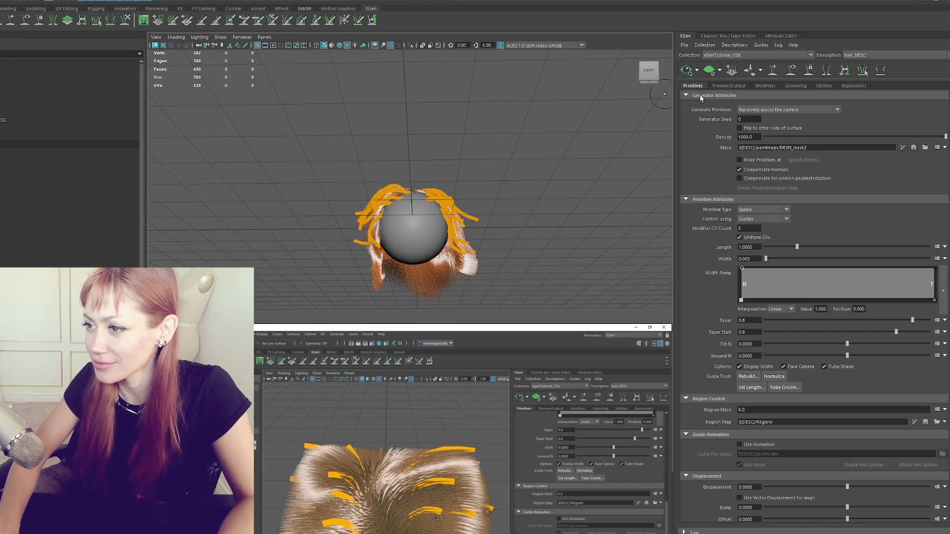
{"action": "mouse_move", "coordinate": [401, 204]}
{"action": "left_mouse_down", "text": "alt"}
{"action": "mouse_move", "coordinate": [240, 213]}
{"action": "mouse_move", "coordinate": [154, 202]}
{"action": "mouse_move", "coordinate": [169, 198]}
{"action": "left_mouse_up", "text": "alt"}
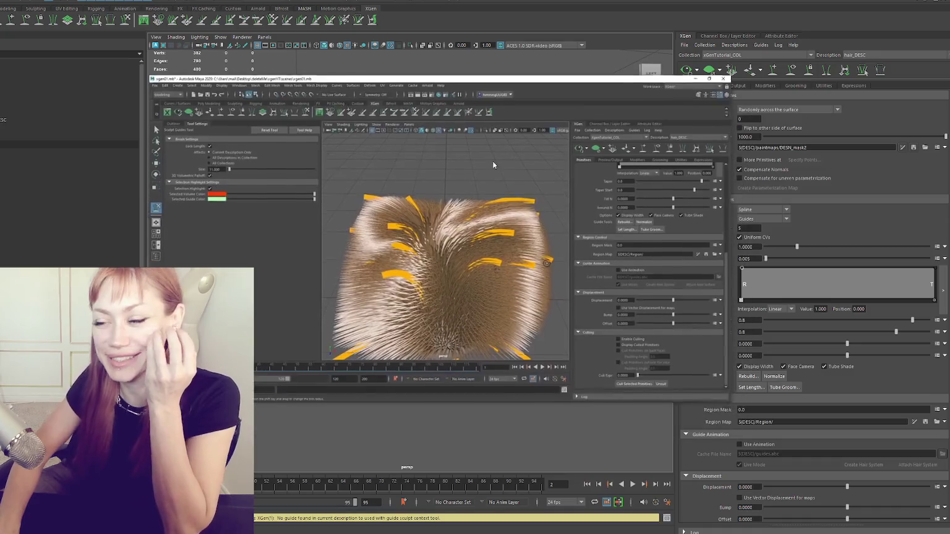
{"action": "left_click_drag", "start_coordinate": [437, 409], "coordinate": [460, 264]}
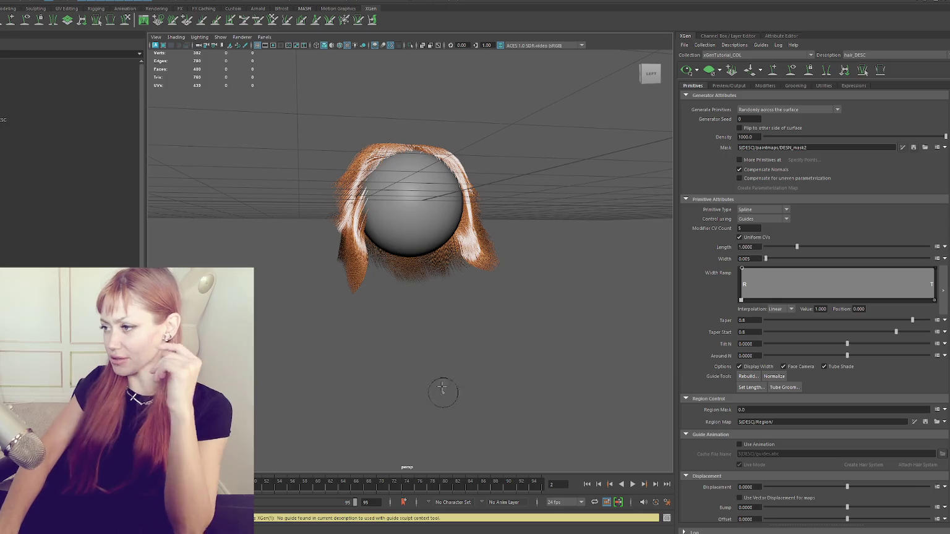
{"action": "right_click_drag", "start_coordinate": [441, 392], "coordinate": [477, 314], "text": "alt"}
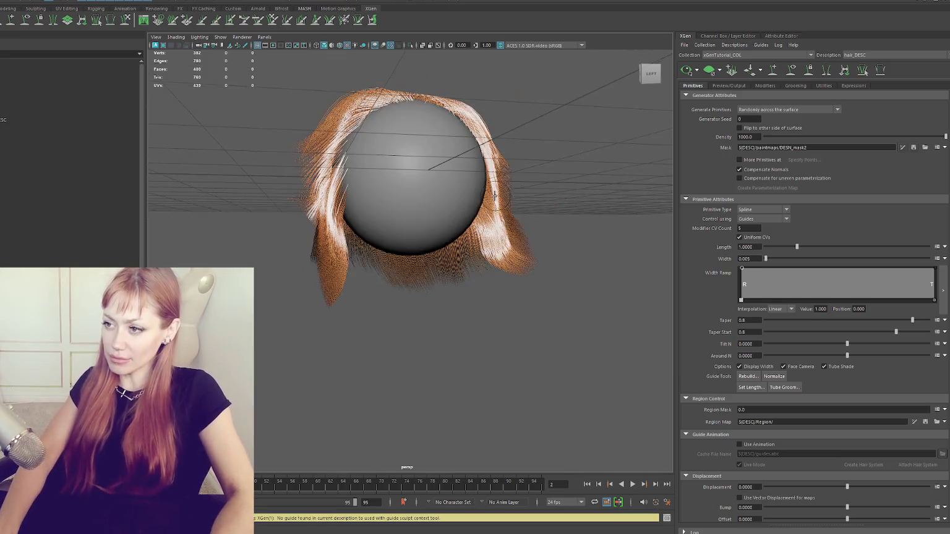
Collapse Primitive Attributes and create a region map named RGB_MaskMapPart.
{"action": "left_click_drag", "start_coordinate": [477, 314], "coordinate": [569, 211], "text": "alt"}
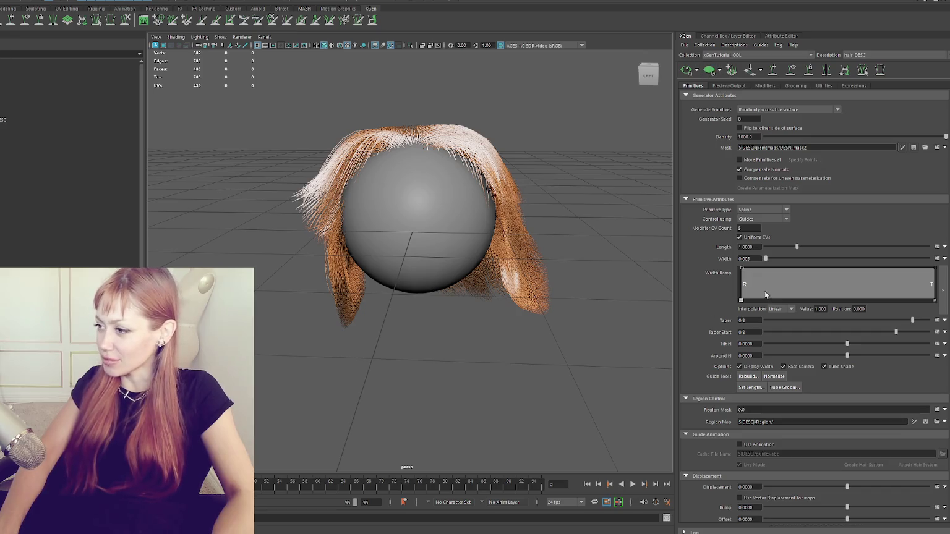
{"action": "left_click", "coordinate": [684, 199]}
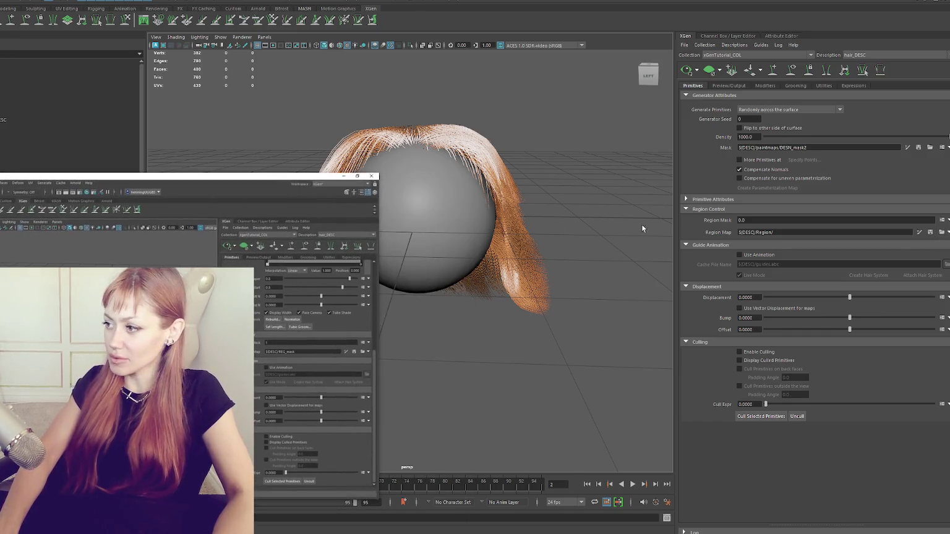
{"action": "left_click", "coordinate": [941, 233]}
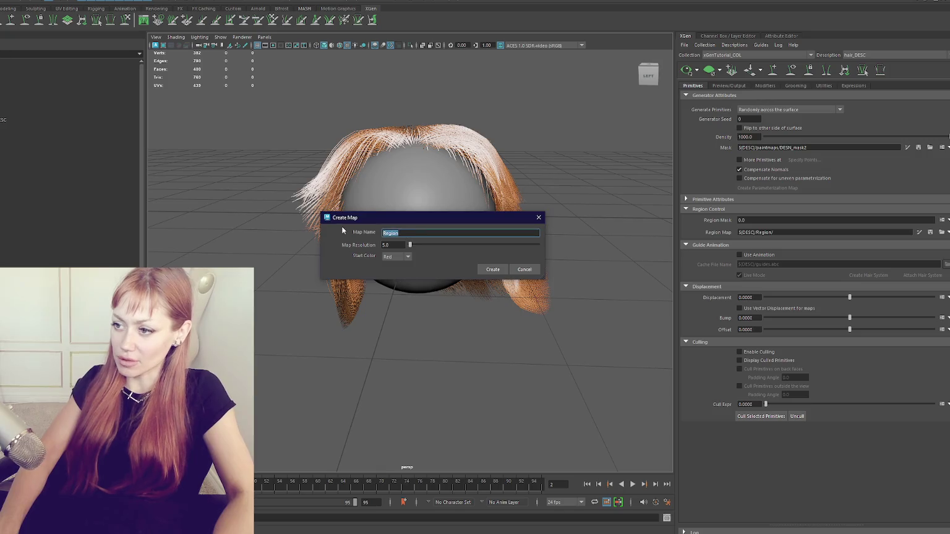
{"action": "type", "text": "Mask"}
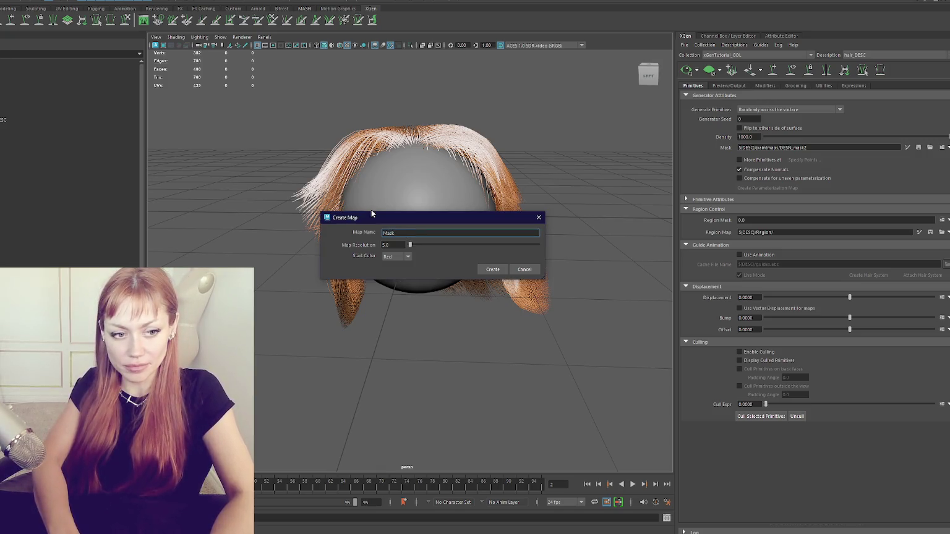
{"action": "type", "text": "MapPa"}
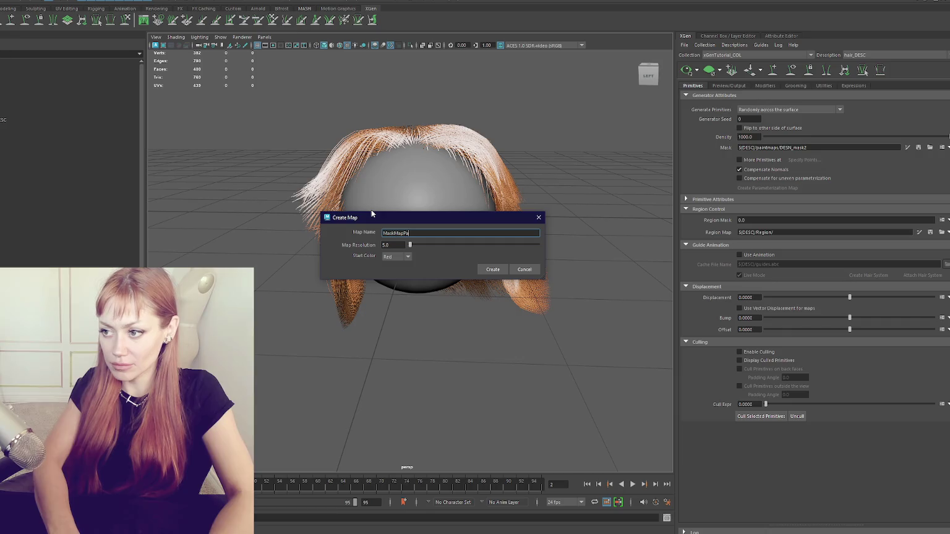
{"action": "type", "text": "rt"}
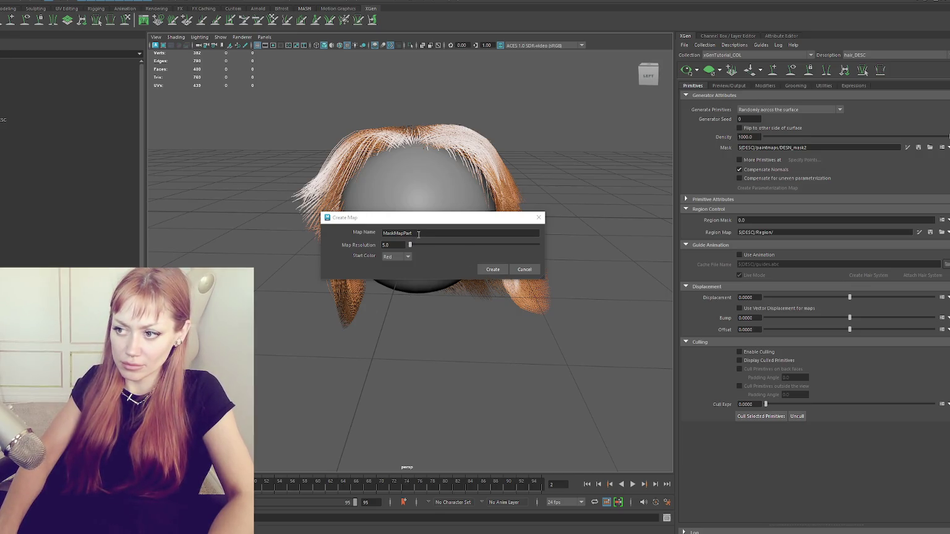
{"action": "left_click", "coordinate": [384, 233]}
{"action": "type", "text": "RGB_"}
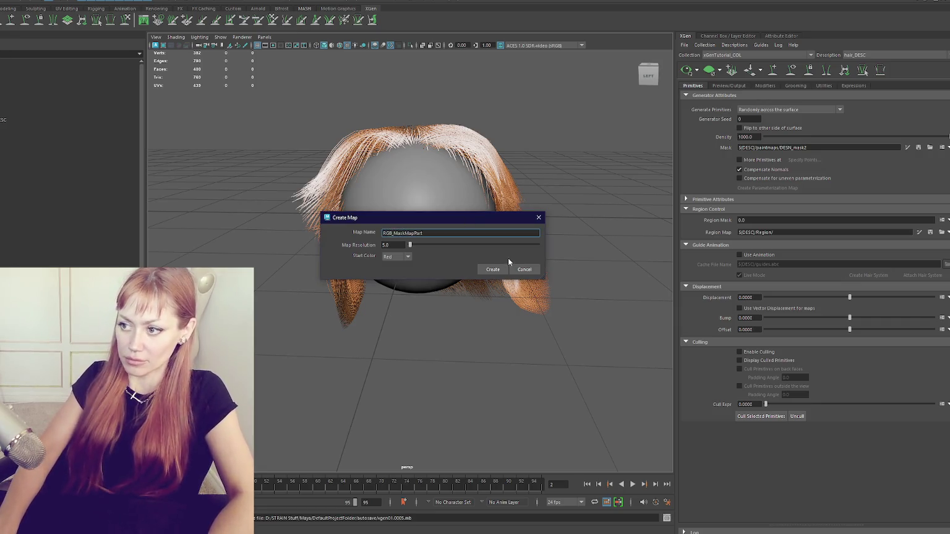
{"action": "left_click", "coordinate": [493, 269]}
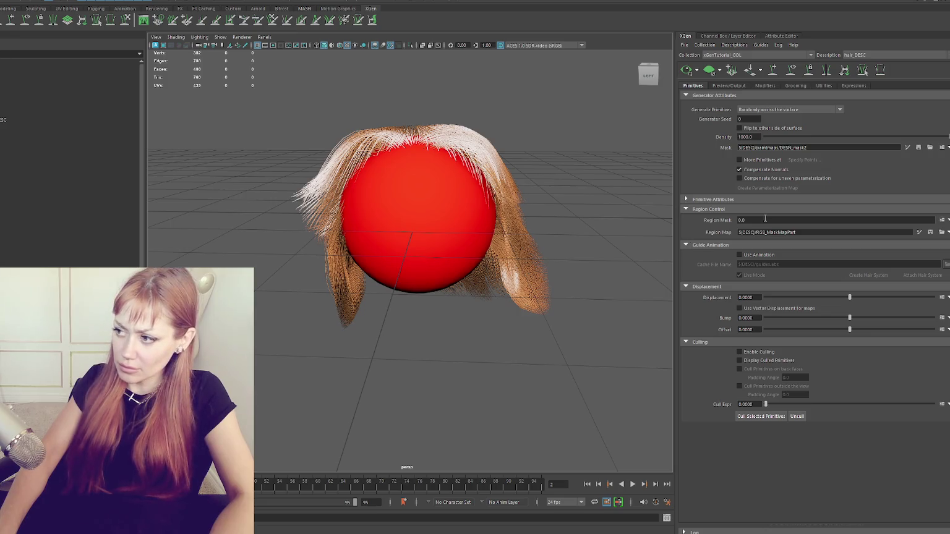
Set Region Mask to 1, zoom in, and test-paint a stroke near the top of the red sphere.
{"action": "double_click", "coordinate": [745, 220]}
{"action": "type", "text": "1"}
{"action": "key", "text": "Return"}
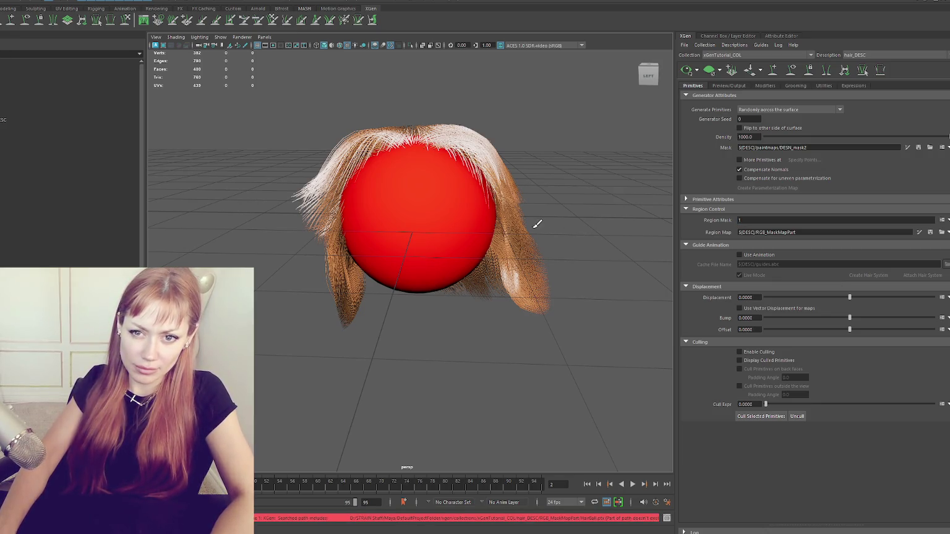
{"action": "scroll", "coordinate": [509, 212], "scroll_direction": "up", "scroll_amount": 3}
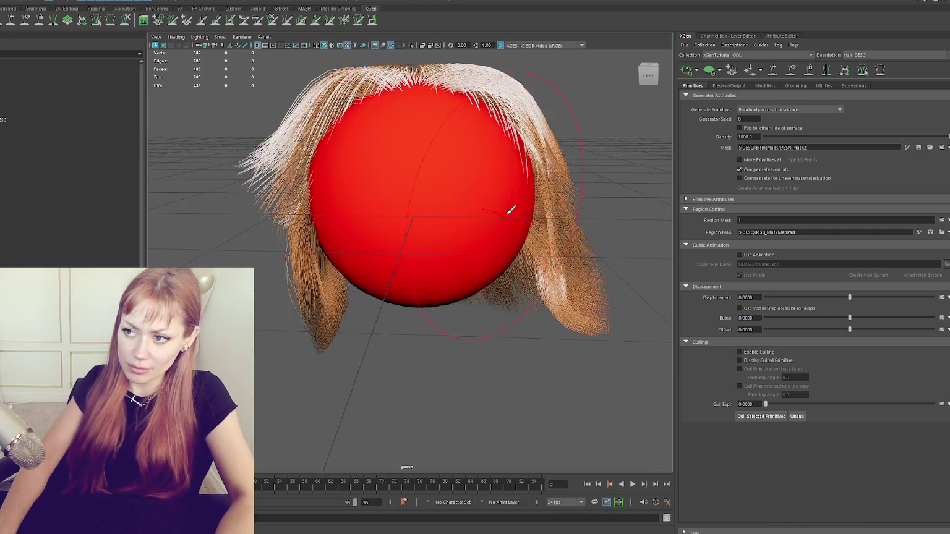
{"action": "scroll", "coordinate": [456, 264], "scroll_direction": "up", "scroll_amount": 3}
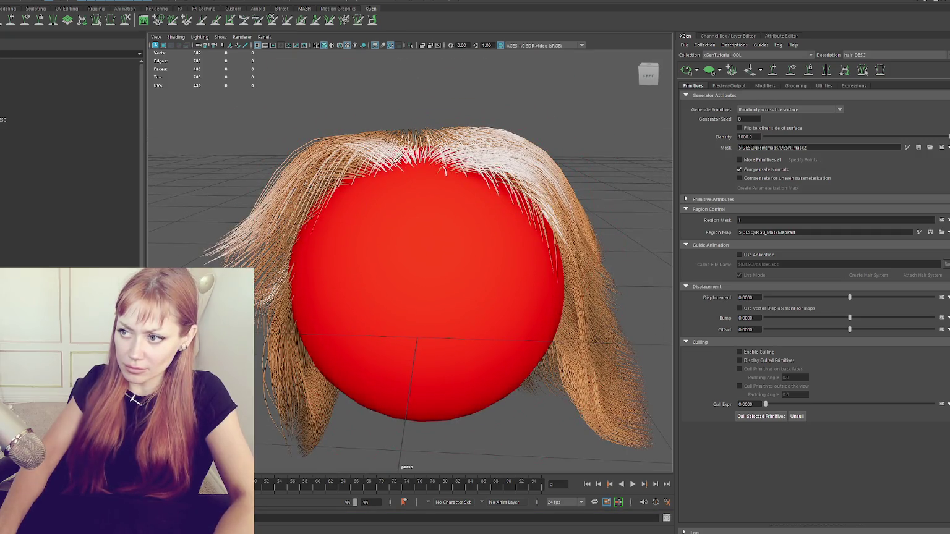
{"action": "left_click_drag", "start_coordinate": [447, 96], "coordinate": [431, 88], "text": "alt"}
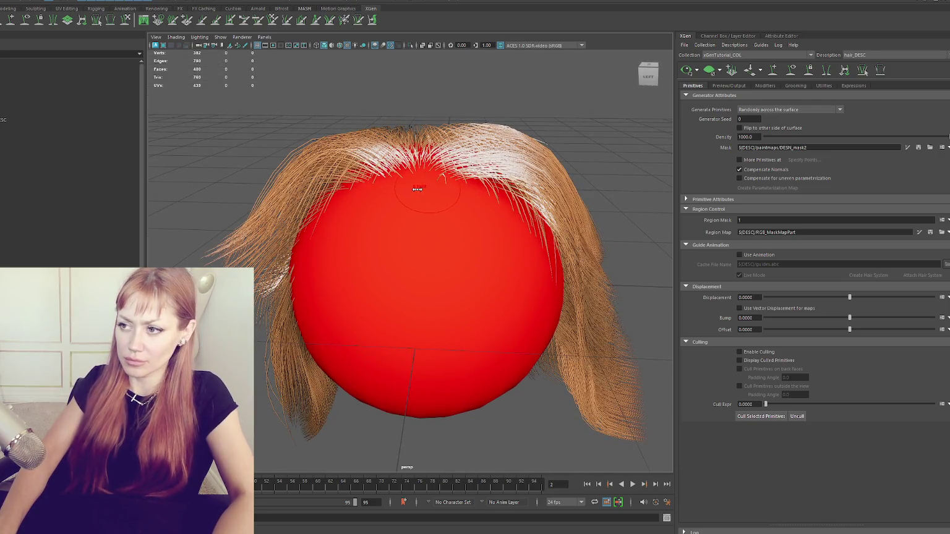
{"action": "left_click", "coordinate": [438, 177]}
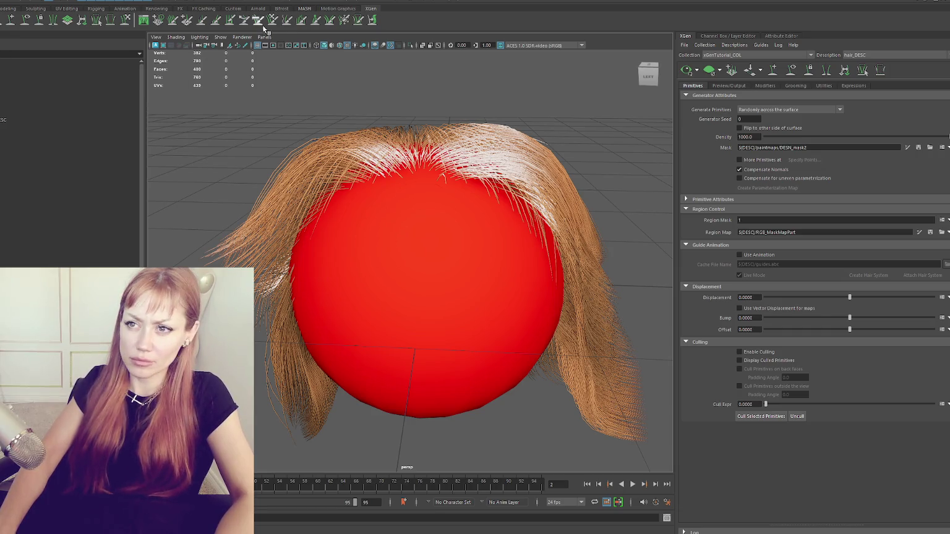
Select HairBall, open the Sculpt Guides tool settings, and bring up the reference video.
{"action": "left_click", "coordinate": [127, 20]}
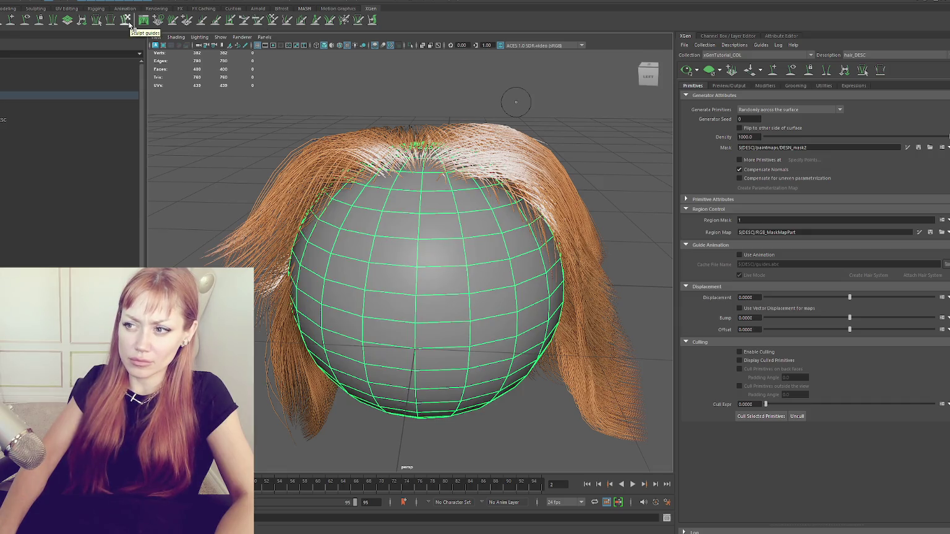
{"action": "double_click", "coordinate": [4, 48]}
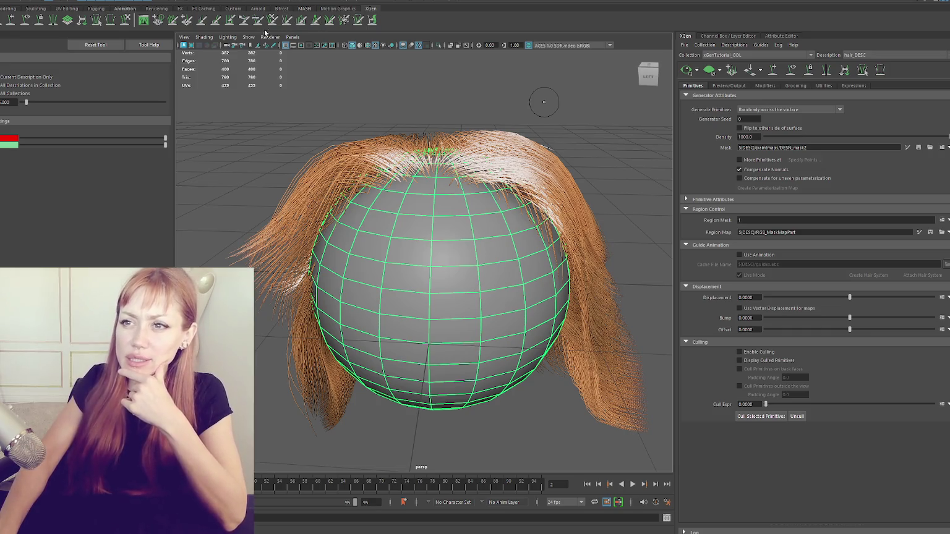
{"action": "left_click", "coordinate": [174, 21]}
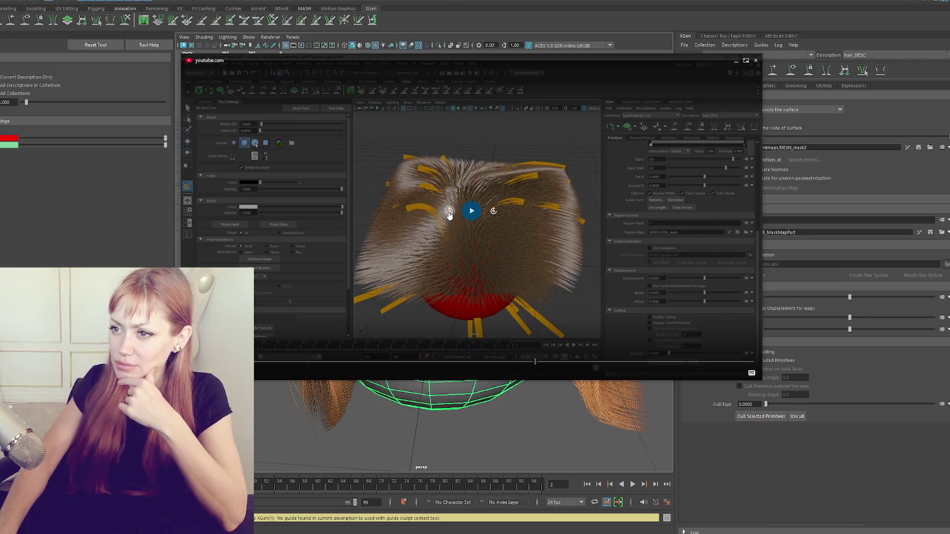
Seek the reference video back to the Create Map step and play it.
{"action": "left_click", "coordinate": [450, 212]}
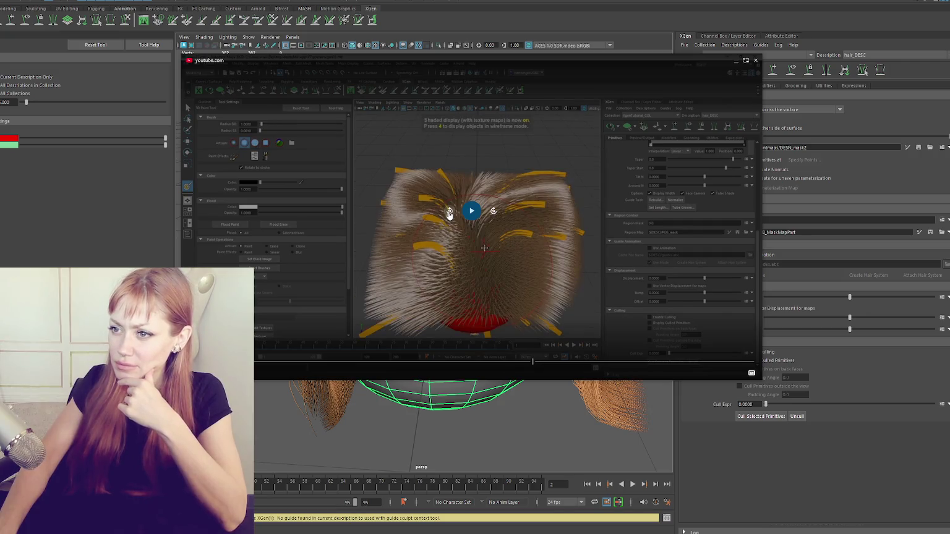
{"action": "left_click", "coordinate": [450, 212]}
{"action": "left_click", "coordinate": [467, 211]}
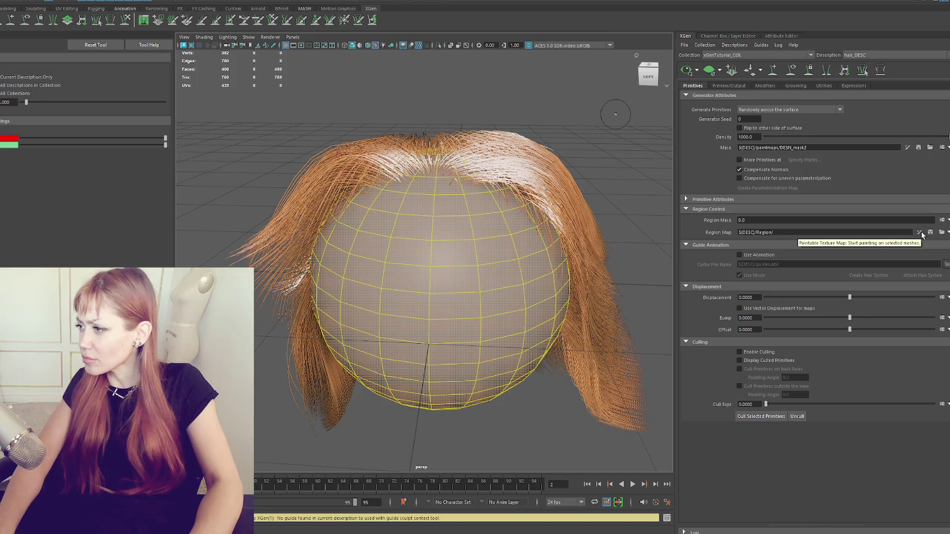
Create the RGB_MaskMapPart region map and set Region Mask to 1.
{"action": "left_click", "coordinate": [920, 233]}
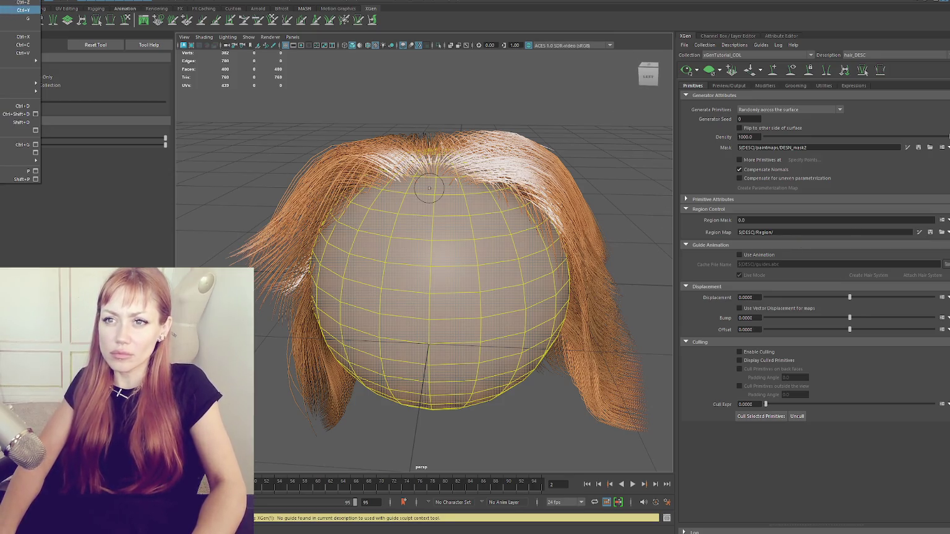
{"action": "left_click", "coordinate": [21, 2]}
{"action": "left_click", "coordinate": [3, 0]}
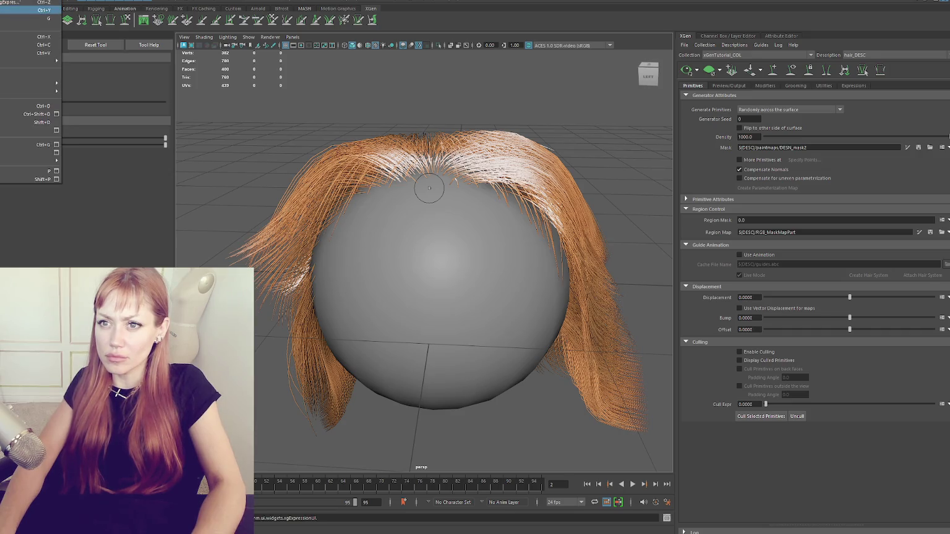
{"action": "left_click", "coordinate": [31, 10]}
{"action": "left_click", "coordinate": [3, 0]}
{"action": "left_click", "coordinate": [30, 10]}
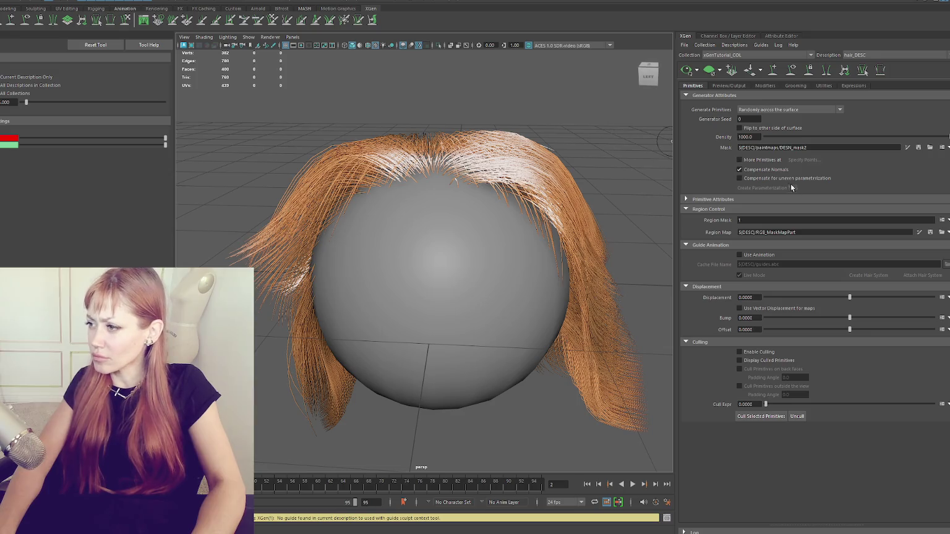
Start painting the region map on the sphere with a brush value of 1.
{"action": "left_click", "coordinate": [919, 232]}
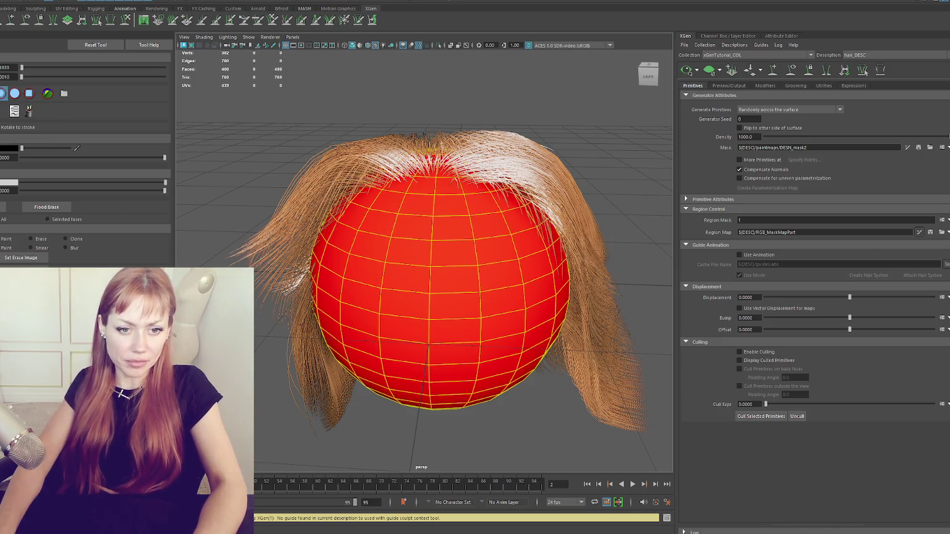
{"action": "double_click", "coordinate": [10, 67]}
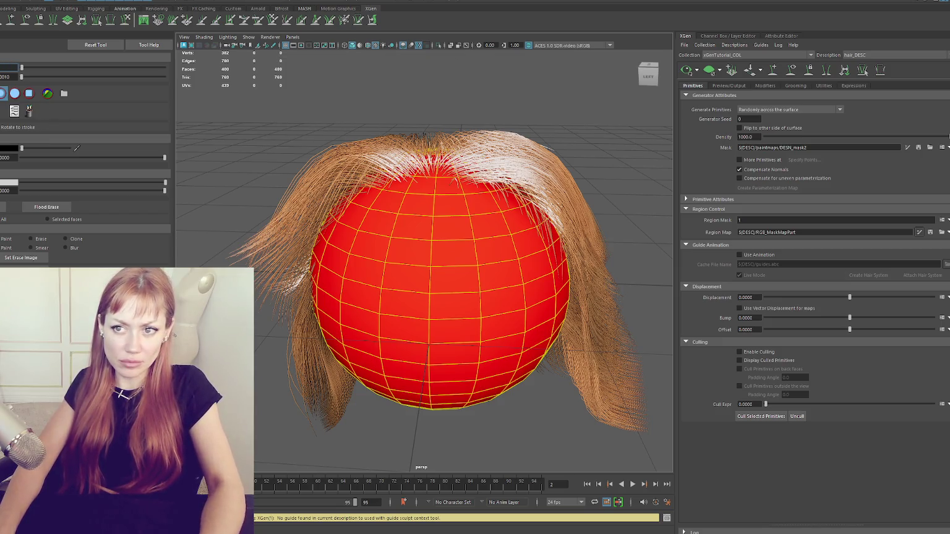
{"action": "type", "text": "1"}
{"action": "key", "text": "Tab"}
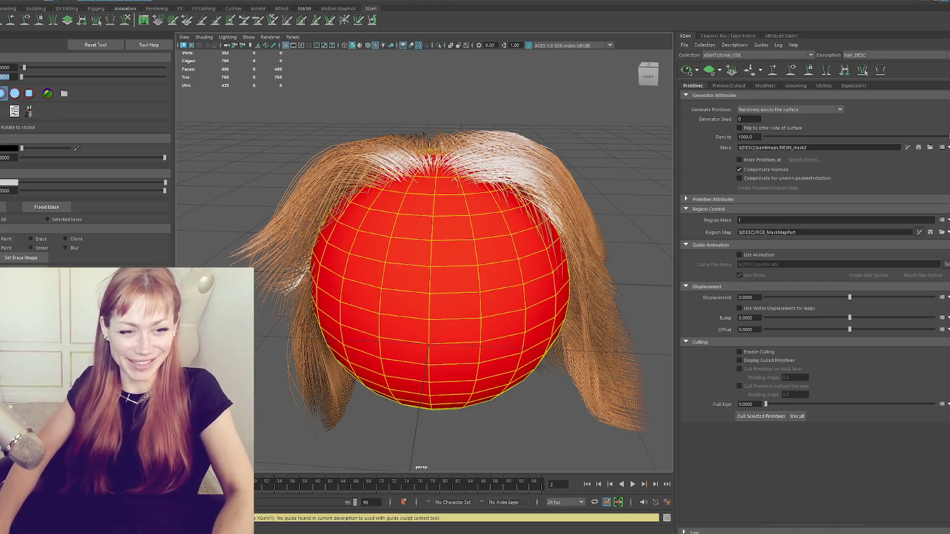
Pick a round brush at 0.8 opacity with green paint, undoing a stray black stroke.
{"action": "left_click", "coordinate": [14, 93]}
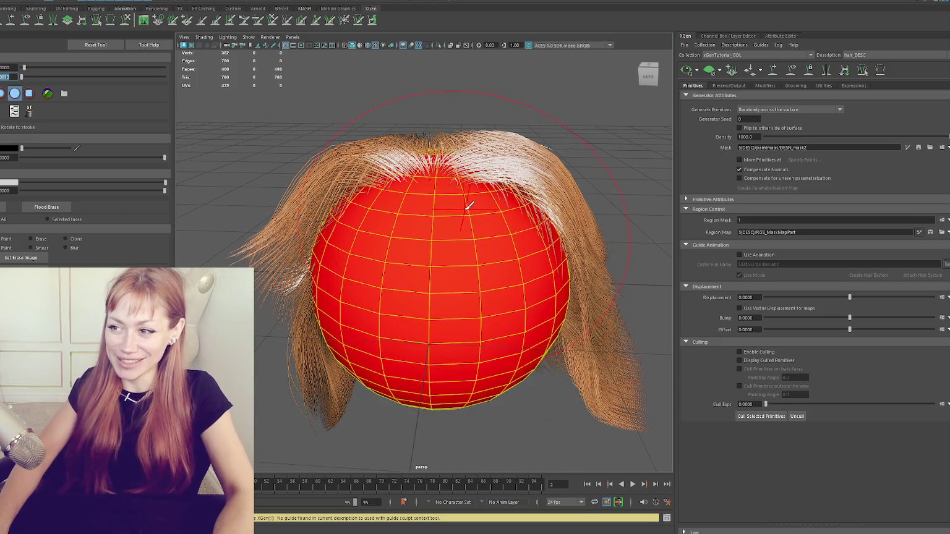
{"action": "left_click", "coordinate": [456, 218]}
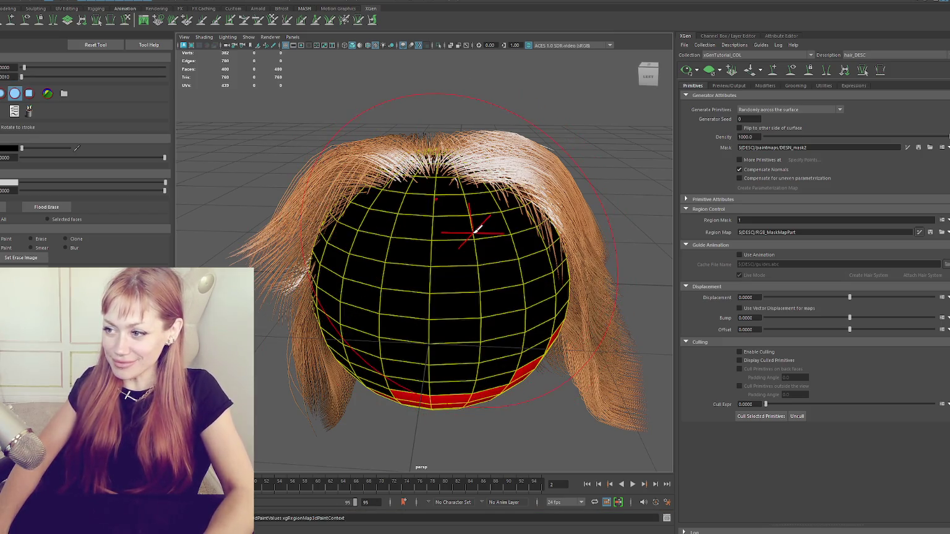
{"action": "key", "text": "ctrl+z"}
{"action": "scroll", "coordinate": [346, 180], "scroll_direction": "down", "scroll_amount": 2}
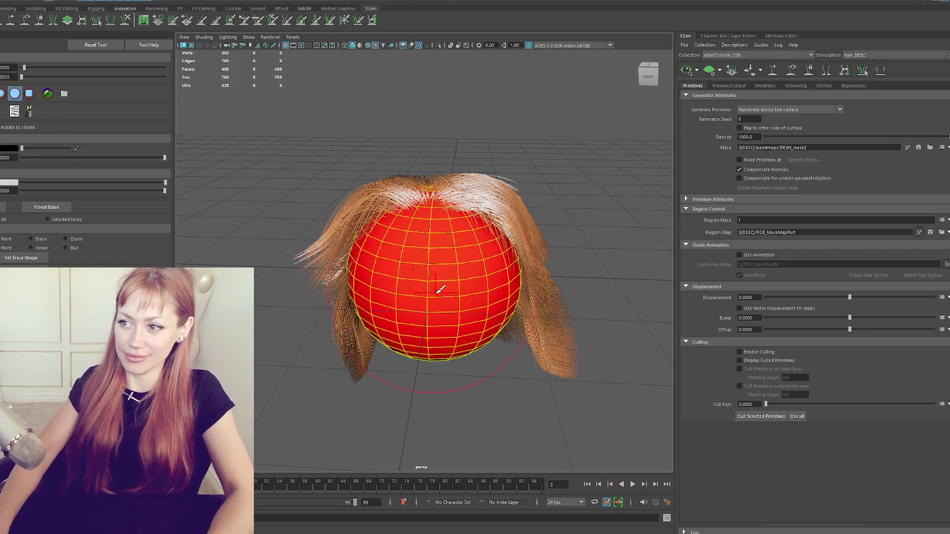
{"action": "left_click", "coordinate": [17, 67]}
{"action": "type", "text": "0.8"}
{"action": "key", "text": "Return"}
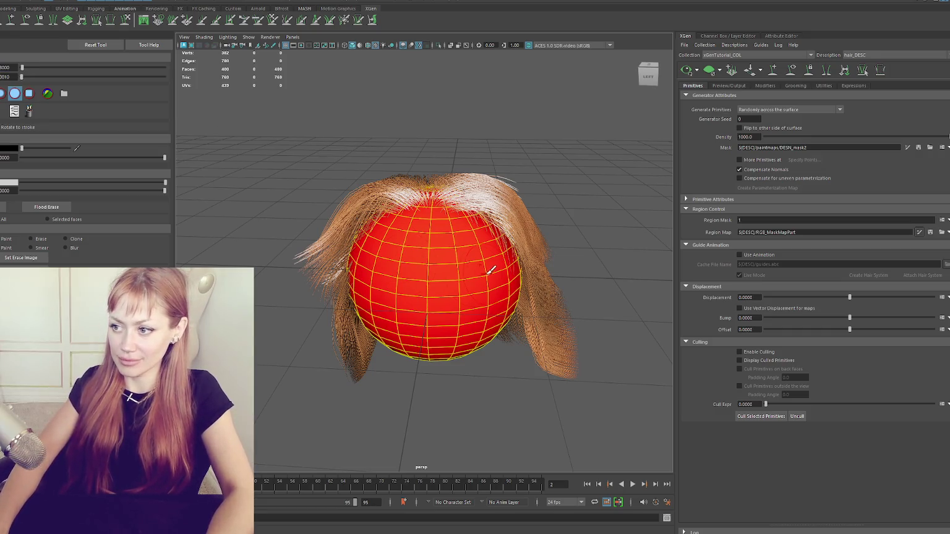
{"action": "scroll", "coordinate": [455, 260], "scroll_direction": "up", "scroll_amount": 2}
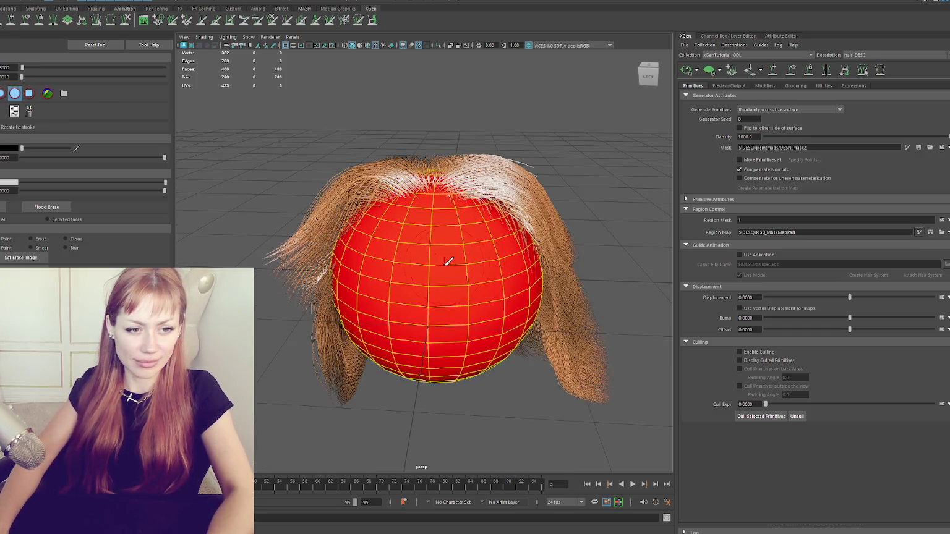
{"action": "left_click", "coordinate": [11, 151]}
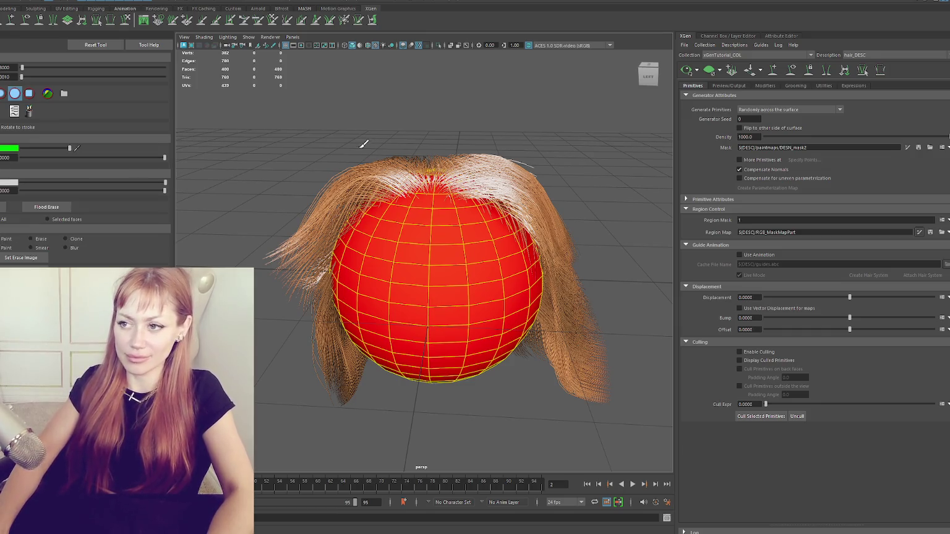
Set the brush field to 1000 and paint trial green strokes near the sphere's top.
{"action": "left_click_drag", "start_coordinate": [420, 300], "coordinate": [452, 240]}
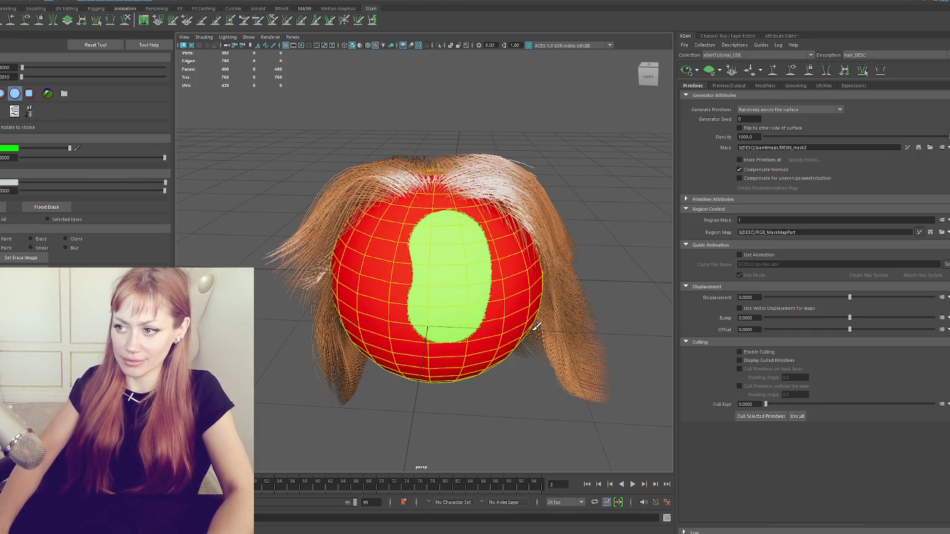
{"action": "key", "text": "ctrl+z"}
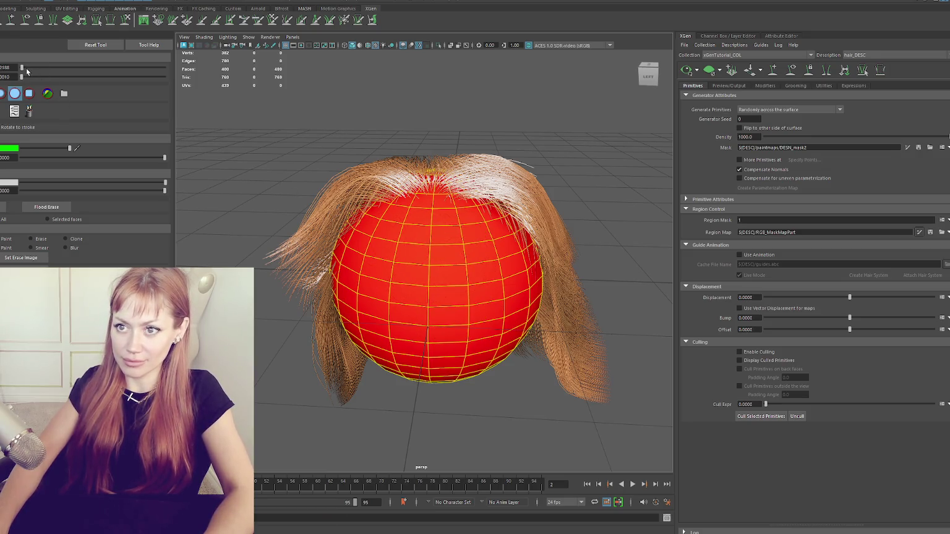
{"action": "type", "text": "1000"}
{"action": "key", "text": "Return"}
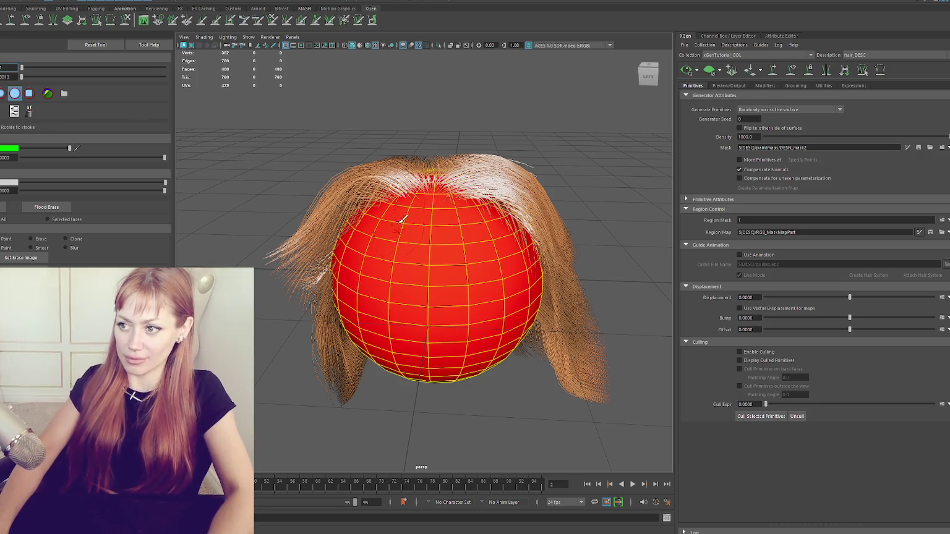
{"action": "mouse_move", "coordinate": [435, 251]}
{"action": "left_mouse_down"}
{"action": "mouse_move", "coordinate": [415, 197]}
{"action": "mouse_move", "coordinate": [403, 206]}
{"action": "left_mouse_up"}
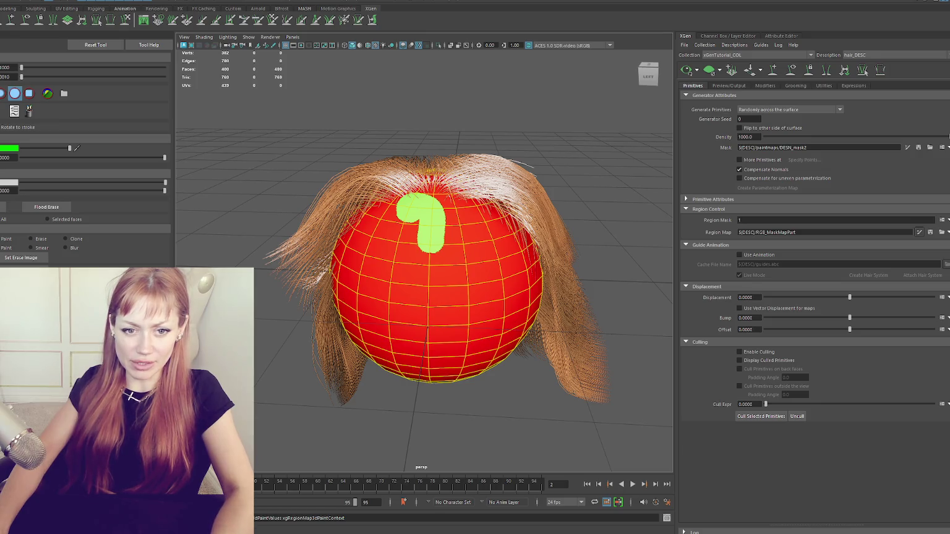
{"action": "mouse_move", "coordinate": [427, 192]}
{"action": "left_mouse_down", "text": "alt"}
{"action": "mouse_move", "coordinate": [457, 260]}
{"action": "mouse_move", "coordinate": [456, 158]}
{"action": "mouse_move", "coordinate": [481, 303]}
{"action": "left_mouse_up", "text": "alt"}
{"action": "key", "text": "ctrl+z"}
Paint green down the right side of the top and across the sphere's front.
{"action": "mouse_move", "coordinate": [489, 177]}
{"action": "left_mouse_down"}
{"action": "mouse_move", "coordinate": [504, 290]}
{"action": "mouse_move", "coordinate": [473, 222]}
{"action": "mouse_move", "coordinate": [464, 219]}
{"action": "left_mouse_up"}
{"action": "left_click_drag", "start_coordinate": [464, 219], "coordinate": [457, 284]}
{"action": "left_click_drag", "start_coordinate": [458, 285], "coordinate": [454, 264], "text": "alt"}
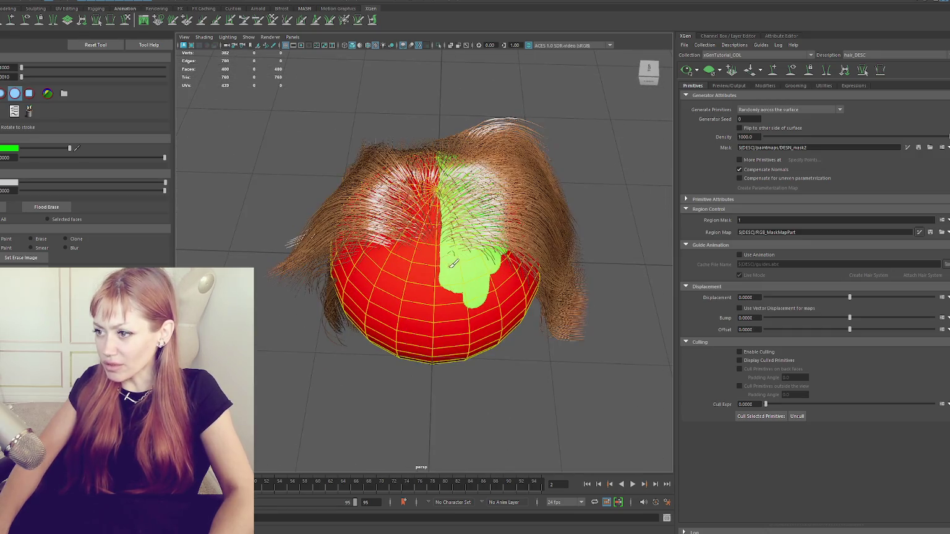
{"action": "mouse_move", "coordinate": [455, 148]}
{"action": "left_mouse_down", "text": "alt"}
{"action": "mouse_move", "coordinate": [451, 198]}
{"action": "mouse_move", "coordinate": [476, 239]}
{"action": "left_mouse_up", "text": "alt"}
{"action": "mouse_move", "coordinate": [476, 239]}
{"action": "left_mouse_down"}
{"action": "mouse_move", "coordinate": [489, 248]}
{"action": "mouse_move", "coordinate": [463, 267]}
{"action": "mouse_move", "coordinate": [507, 296]}
{"action": "mouse_move", "coordinate": [470, 259]}
{"action": "left_mouse_up"}
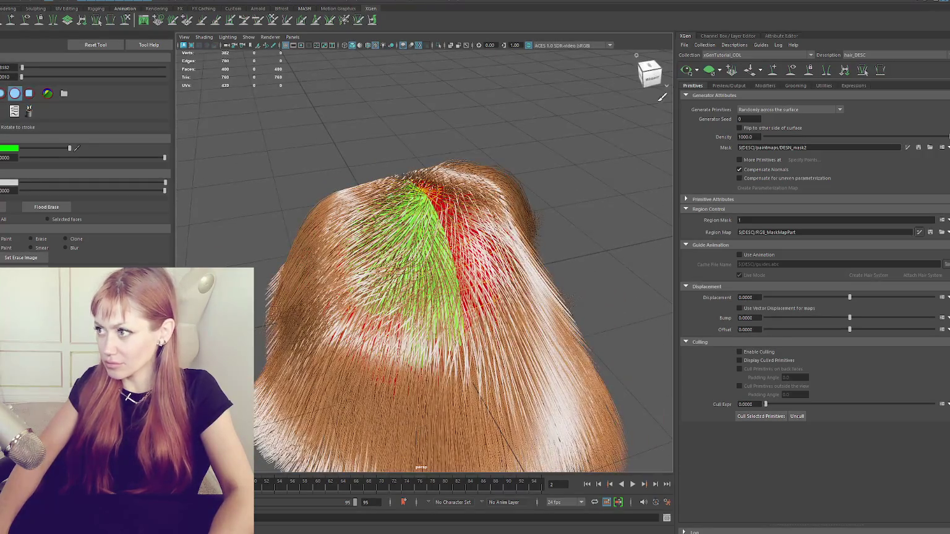
Hide the hair and fill the remaining front and right-side red areas with green.
{"action": "left_click", "coordinate": [636, 55]}
{"action": "mouse_move", "coordinate": [365, 322]}
{"action": "left_mouse_down"}
{"action": "mouse_move", "coordinate": [421, 353]}
{"action": "mouse_move", "coordinate": [404, 322]}
{"action": "left_mouse_up"}
{"action": "mouse_move", "coordinate": [346, 278]}
{"action": "left_mouse_down"}
{"action": "mouse_move", "coordinate": [372, 330]}
{"action": "mouse_move", "coordinate": [248, 257]}
{"action": "left_mouse_up"}
{"action": "mouse_move", "coordinate": [316, 278]}
{"action": "left_mouse_down"}
{"action": "mouse_move", "coordinate": [370, 336]}
{"action": "mouse_move", "coordinate": [377, 266]}
{"action": "mouse_move", "coordinate": [382, 360]}
{"action": "mouse_move", "coordinate": [360, 333]}
{"action": "mouse_move", "coordinate": [320, 324]}
{"action": "mouse_move", "coordinate": [515, 335]}
{"action": "mouse_move", "coordinate": [478, 251]}
{"action": "mouse_move", "coordinate": [457, 260]}
{"action": "mouse_move", "coordinate": [441, 295]}
{"action": "mouse_move", "coordinate": [446, 337]}
{"action": "mouse_move", "coordinate": [466, 366]}
{"action": "left_mouse_up"}
{"action": "mouse_move", "coordinate": [465, 366]}
{"action": "left_mouse_down", "text": "alt"}
{"action": "mouse_move", "coordinate": [430, 255]}
{"action": "mouse_move", "coordinate": [433, 204]}
{"action": "mouse_move", "coordinate": [425, 353]}
{"action": "mouse_move", "coordinate": [462, 276]}
{"action": "mouse_move", "coordinate": [509, 263]}
{"action": "mouse_move", "coordinate": [445, 350]}
{"action": "mouse_move", "coordinate": [457, 378]}
{"action": "left_mouse_up", "text": "alt"}
{"action": "mouse_move", "coordinate": [458, 377]}
{"action": "left_mouse_down", "text": "alt"}
{"action": "mouse_move", "coordinate": [454, 319]}
{"action": "mouse_move", "coordinate": [494, 272]}
{"action": "left_mouse_up", "text": "alt"}
{"action": "scroll", "coordinate": [494, 309], "scroll_direction": "down", "scroll_amount": 2}
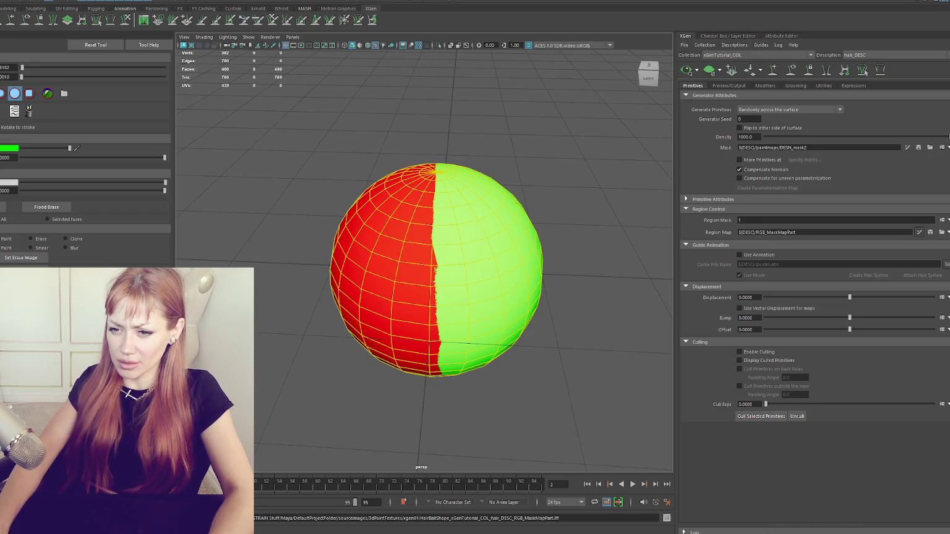
Update the XGen preview over the red-green map and orbit to check the parting from several angles.
{"action": "left_click_drag", "start_coordinate": [415, 349], "coordinate": [407, 329], "text": "alt"}
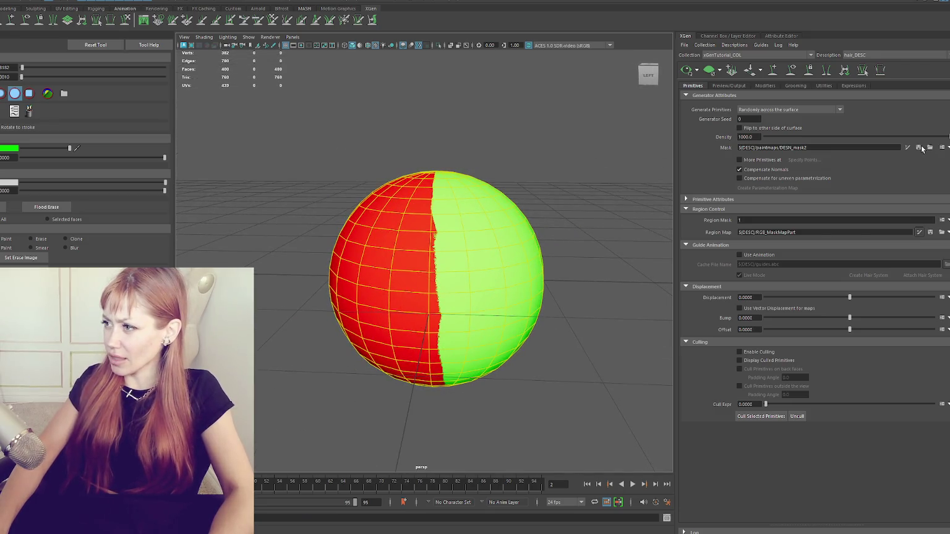
{"action": "left_click", "coordinate": [930, 232]}
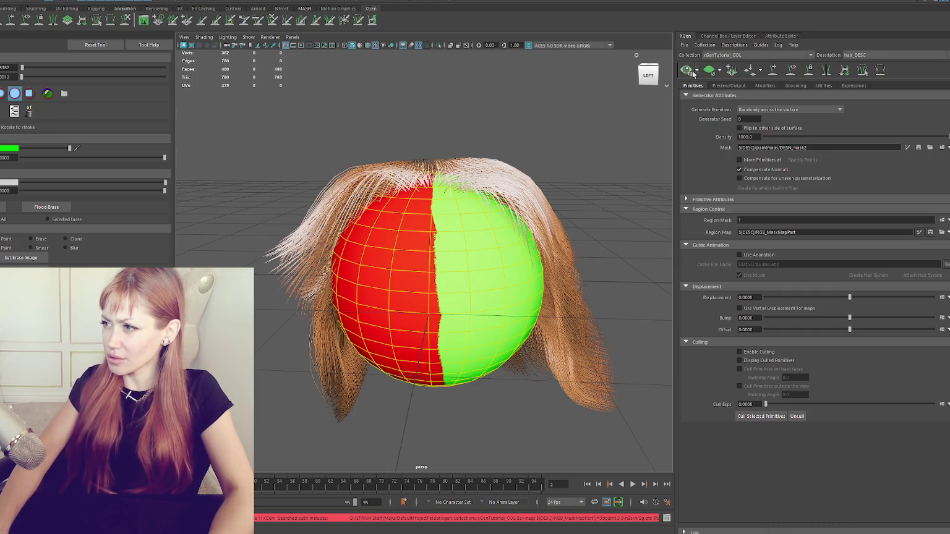
{"action": "mouse_move", "coordinate": [525, 148]}
{"action": "left_mouse_down", "text": "alt"}
{"action": "mouse_move", "coordinate": [533, 177]}
{"action": "mouse_move", "coordinate": [540, 149]}
{"action": "left_mouse_up", "text": "alt"}
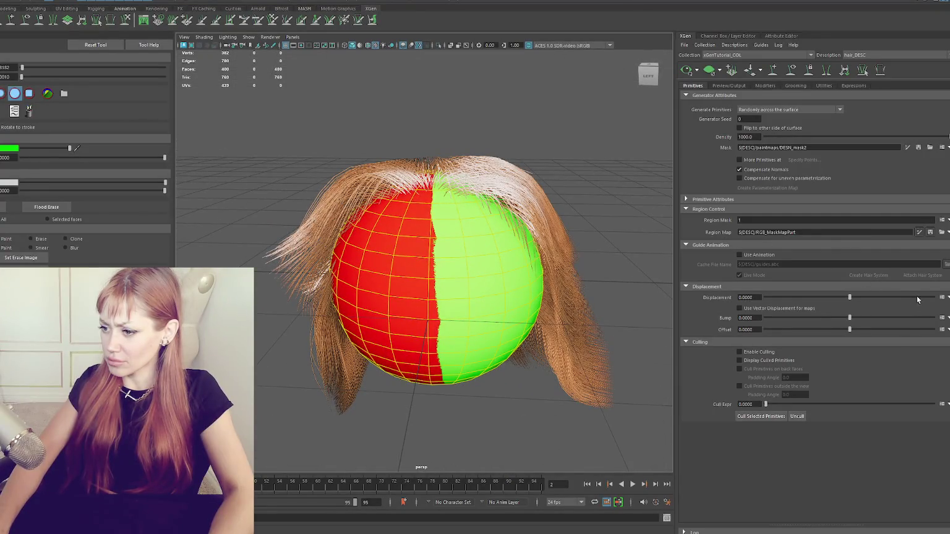
{"action": "left_click", "coordinate": [929, 232]}
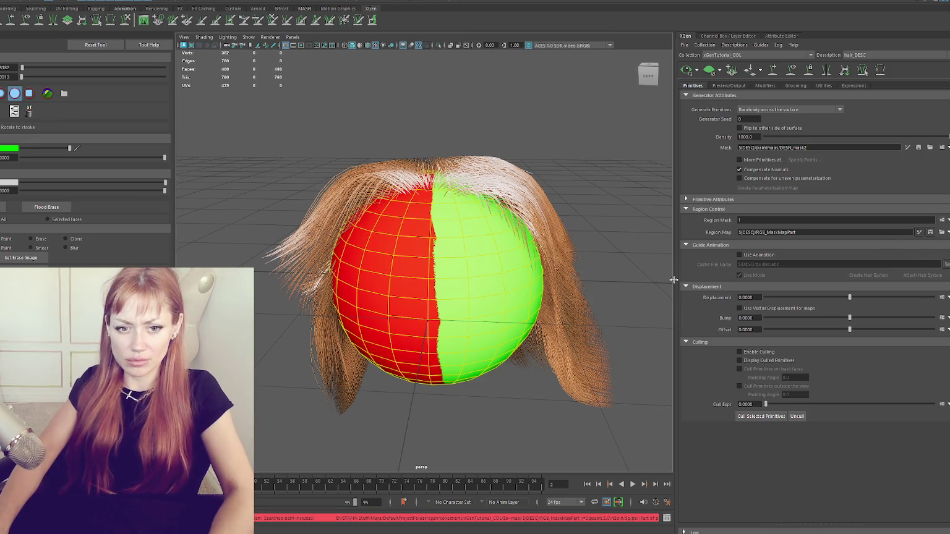
{"action": "scroll", "coordinate": [387, 202], "scroll_direction": "up", "scroll_amount": 3}
{"action": "left_click_drag", "start_coordinate": [387, 202], "coordinate": [450, 221], "text": "alt"}
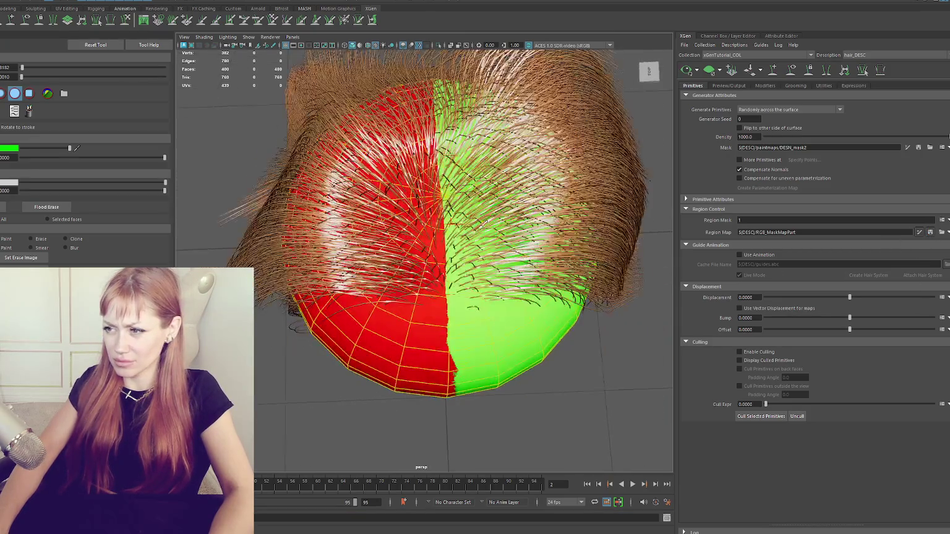
{"action": "left_click_drag", "start_coordinate": [520, 203], "coordinate": [530, 149], "text": "alt"}
{"action": "scroll", "coordinate": [521, 166], "scroll_direction": "up", "scroll_amount": 2}
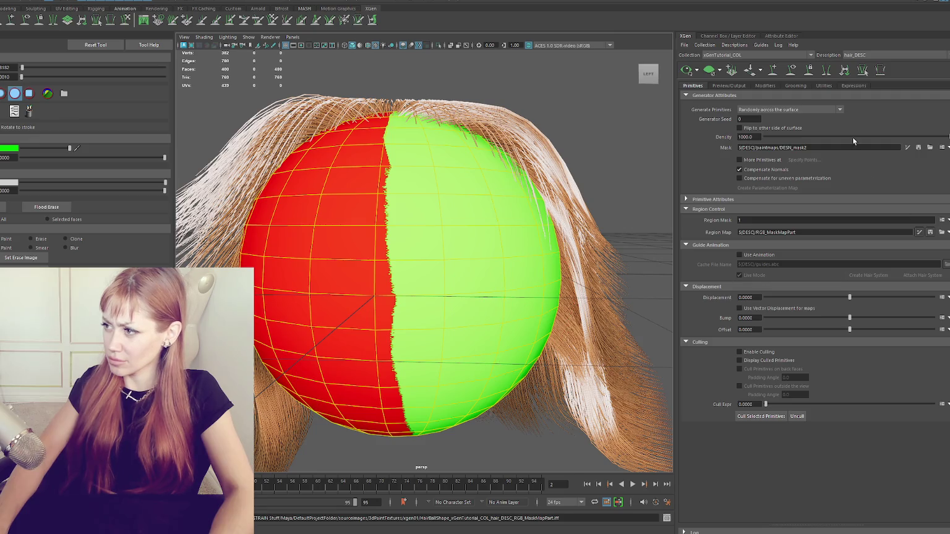
{"action": "scroll", "coordinate": [488, 213], "scroll_direction": "down", "scroll_amount": 3}
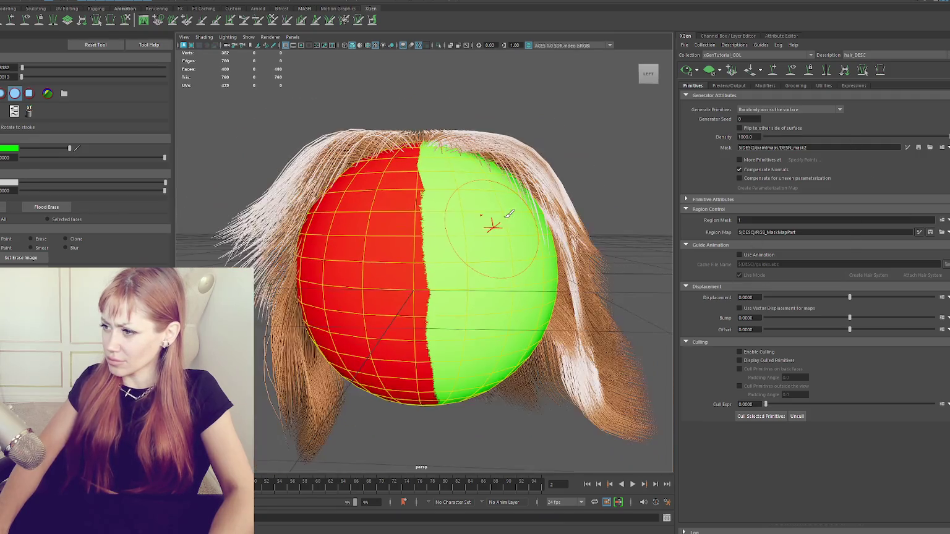
{"action": "left_click_drag", "start_coordinate": [492, 221], "coordinate": [503, 226], "text": "alt"}
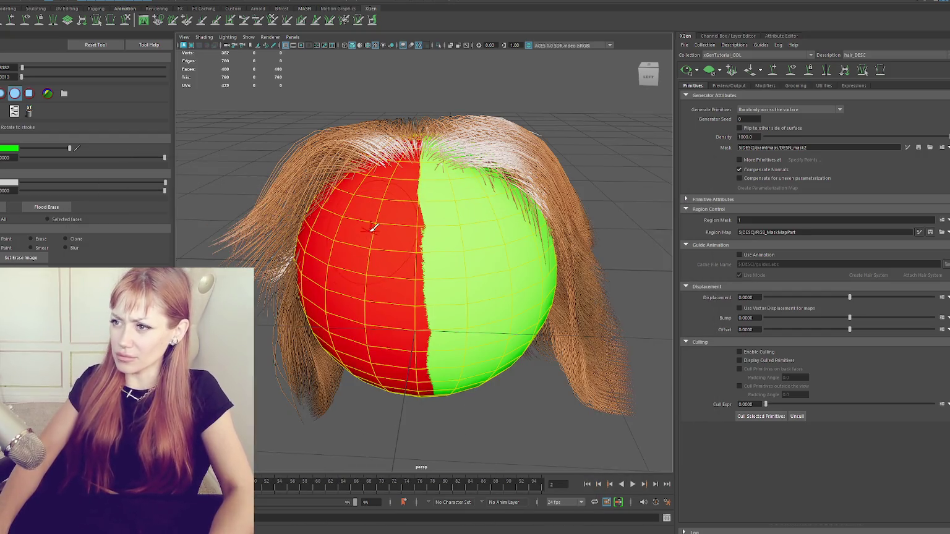
Tumble the Maya viewport to view the parted hair on the scalp from above.
{"action": "left_click_drag", "start_coordinate": [371, 223], "coordinate": [372, 246], "text": "alt"}
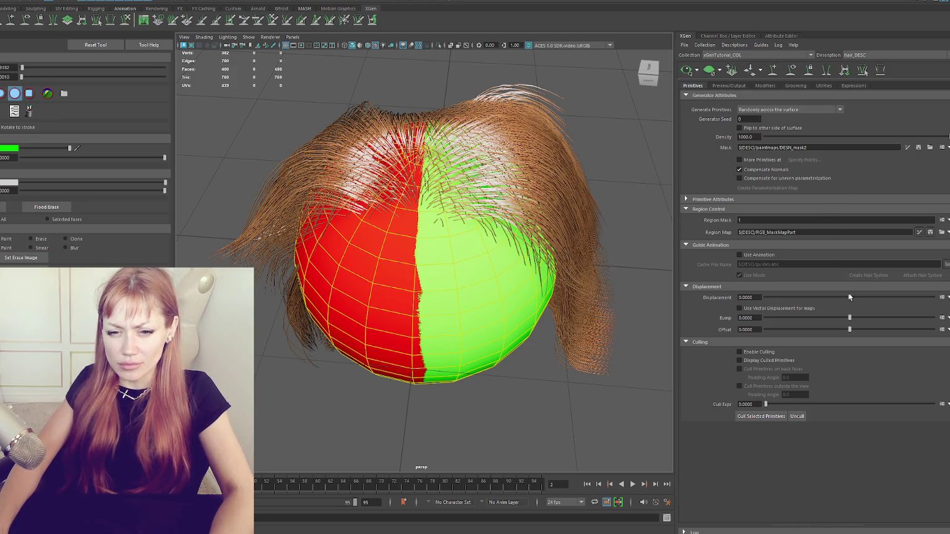
{"action": "left_click", "coordinate": [748, 200]}
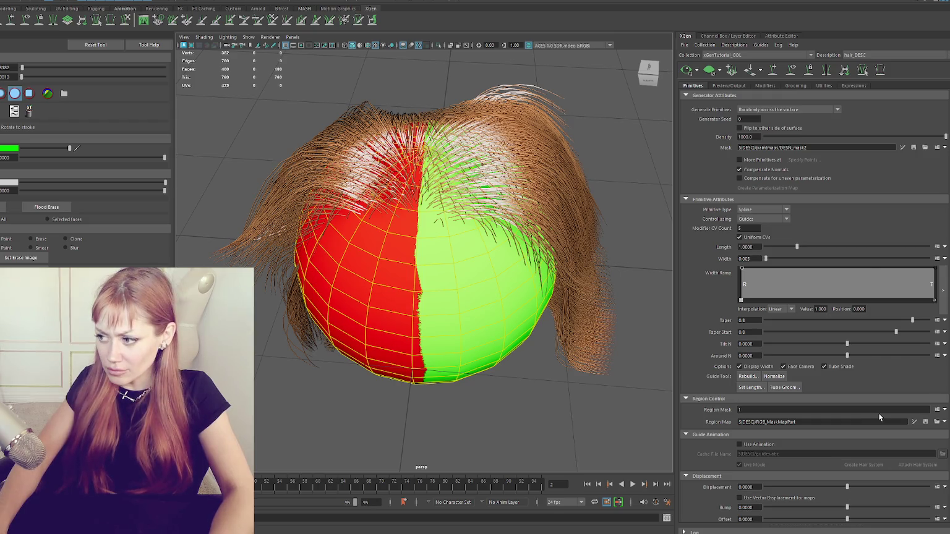
{"action": "scroll", "coordinate": [879, 413], "scroll_direction": "down", "scroll_amount": 3}
{"action": "scroll", "coordinate": [900, 399], "scroll_direction": "down", "scroll_amount": 3}
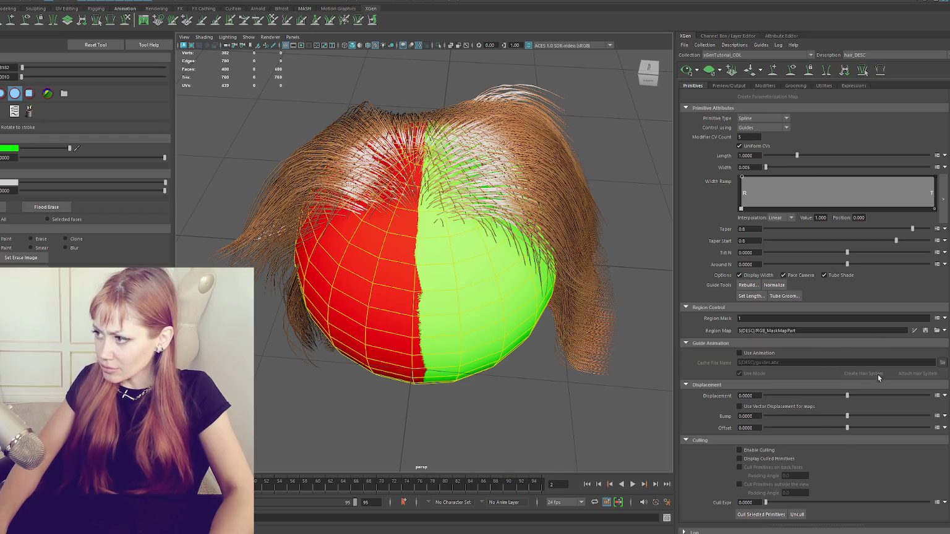
{"action": "mouse_move", "coordinate": [544, 272]}
{"action": "left_mouse_down", "text": "alt"}
{"action": "mouse_move", "coordinate": [519, 261]}
{"action": "mouse_move", "coordinate": [523, 242]}
{"action": "mouse_move", "coordinate": [528, 263]}
{"action": "left_mouse_up", "text": "alt"}
{"action": "scroll", "coordinate": [477, 183], "scroll_direction": "up", "scroll_amount": 5}
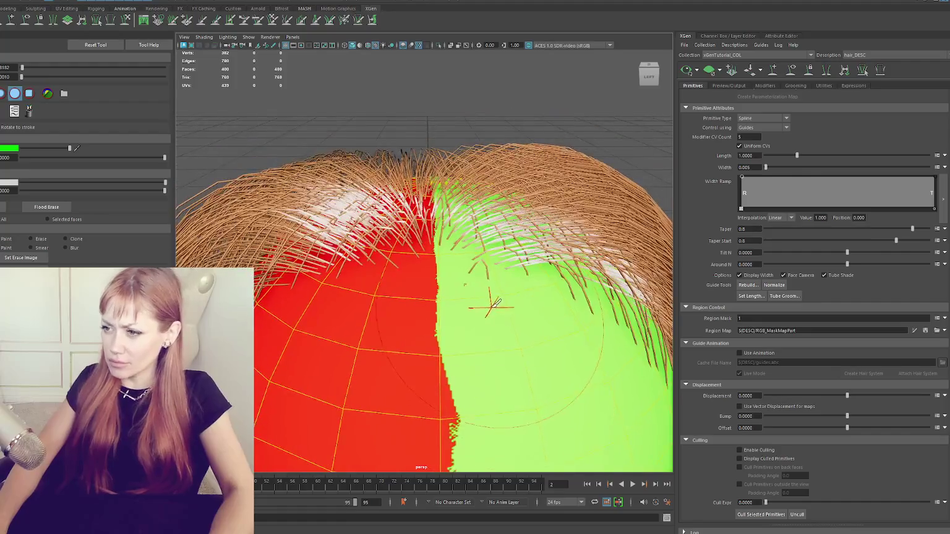
{"action": "left_click_drag", "start_coordinate": [491, 289], "coordinate": [504, 300], "text": "alt"}
{"action": "scroll", "coordinate": [504, 299], "scroll_direction": "down", "scroll_amount": 3}
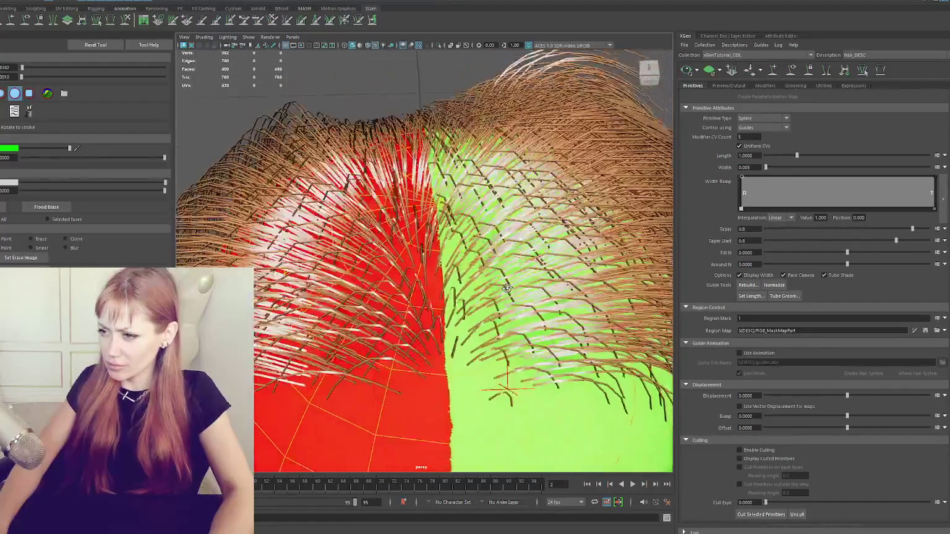
{"action": "scroll", "coordinate": [505, 300], "scroll_direction": "down", "scroll_amount": 3}
{"action": "scroll", "coordinate": [514, 298], "scroll_direction": "down", "scroll_amount": 3}
{"action": "scroll", "coordinate": [533, 297], "scroll_direction": "down", "scroll_amount": 2}
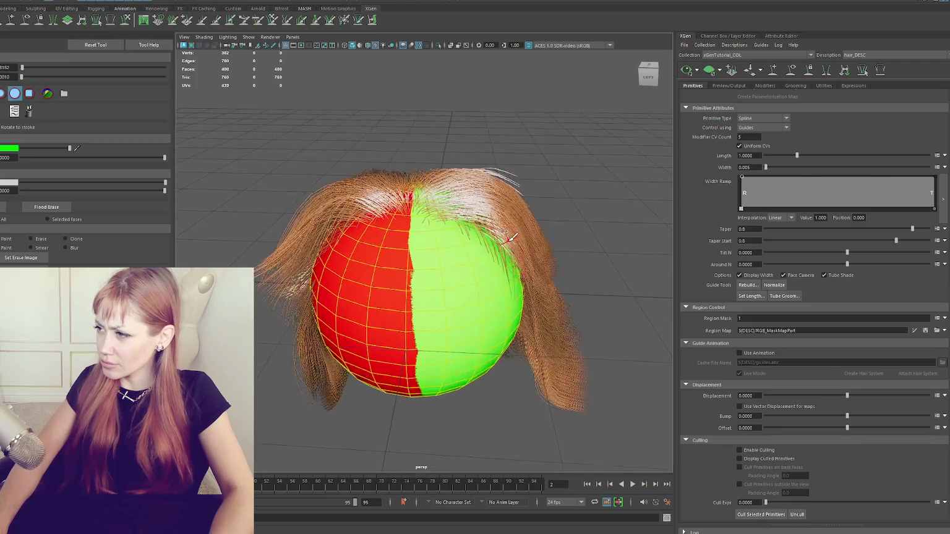
{"action": "left_click_drag", "start_coordinate": [533, 297], "coordinate": [521, 256], "text": "alt"}
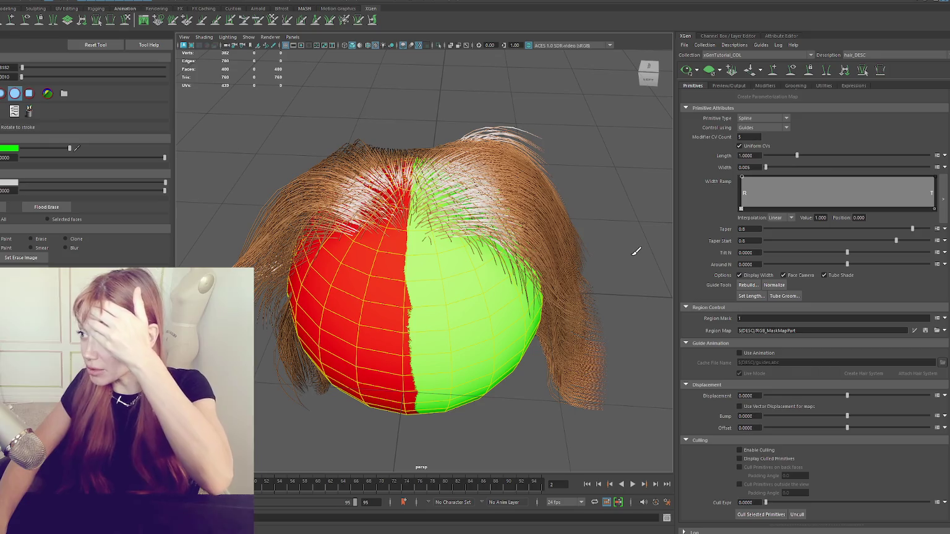
{"action": "scroll", "coordinate": [714, 276], "scroll_direction": "up", "scroll_amount": 1}
{"action": "scroll", "coordinate": [705, 274], "scroll_direction": "up", "scroll_amount": 2}
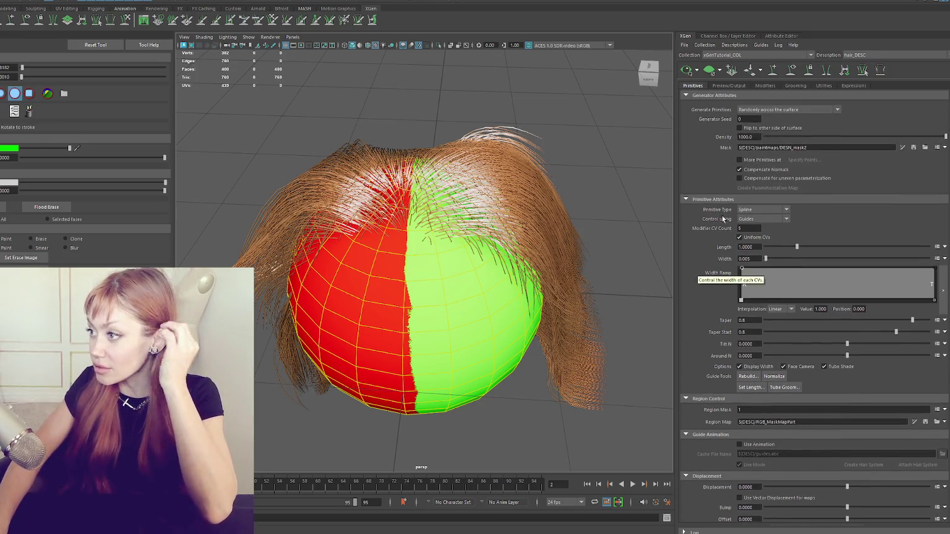
{"action": "mouse_move", "coordinate": [716, 210]}
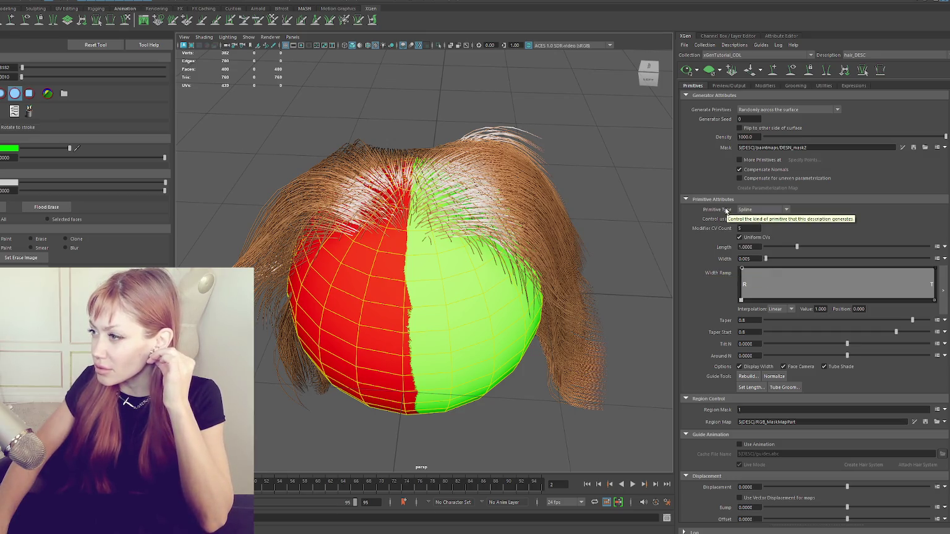
Toggle 'Flip to other side of surface' on, inspect the sphere, then turn it off.
{"action": "left_click", "coordinate": [739, 128]}
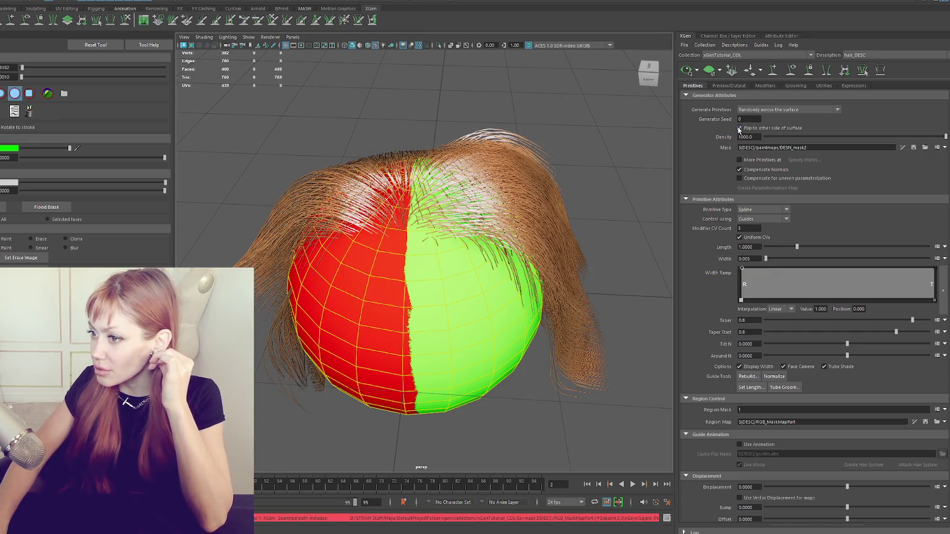
{"action": "left_click", "coordinate": [738, 128]}
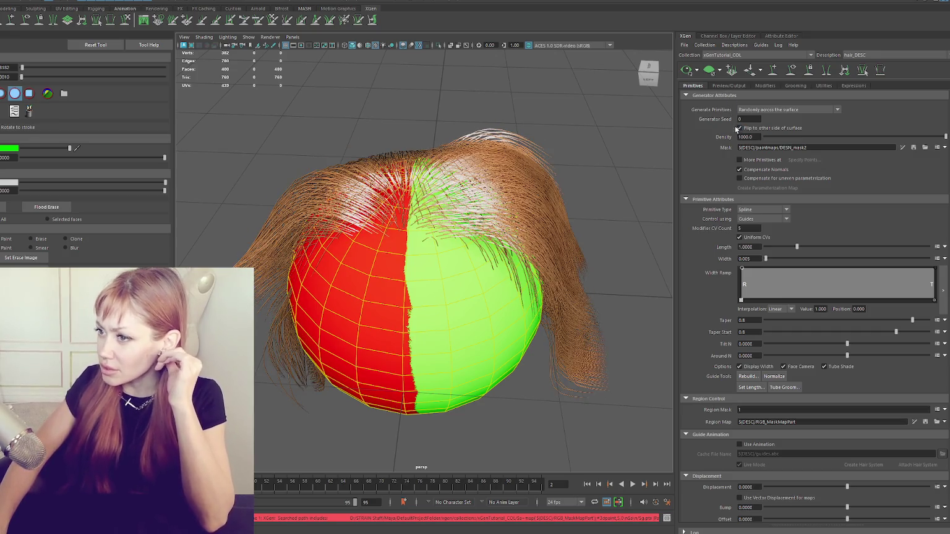
{"action": "left_click_drag", "start_coordinate": [516, 213], "coordinate": [642, 195], "text": "alt"}
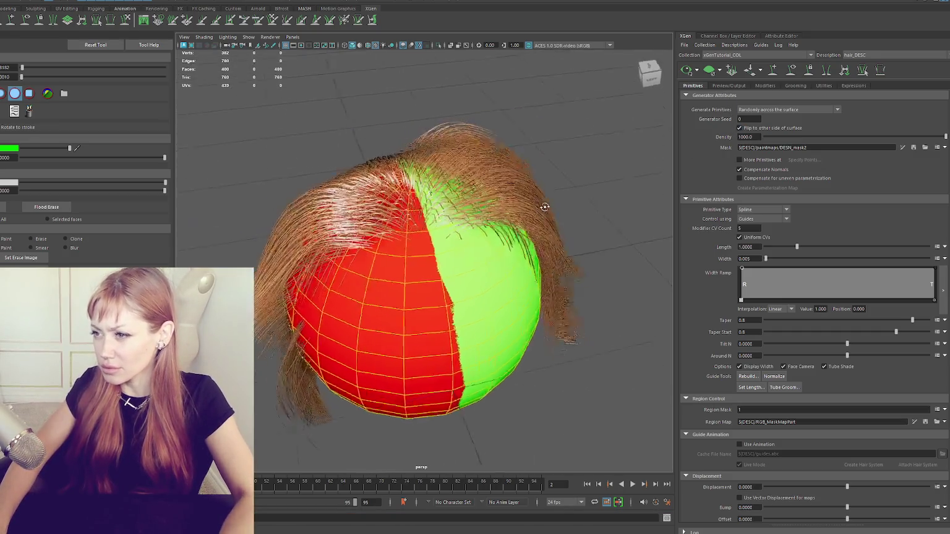
{"action": "left_click", "coordinate": [742, 130]}
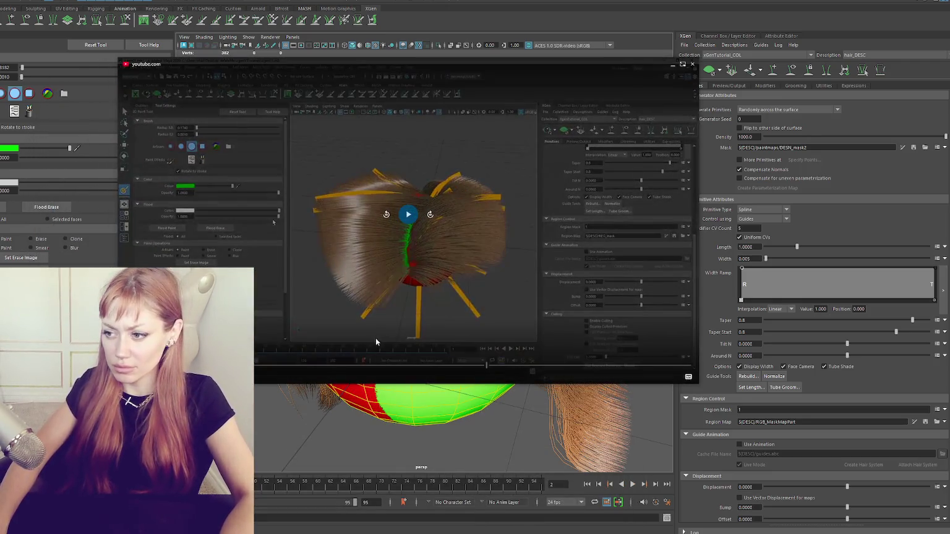
Rewind the tutorial to just before its region map is created, then orbit the hair view higher.
{"action": "left_click", "coordinate": [384, 216]}
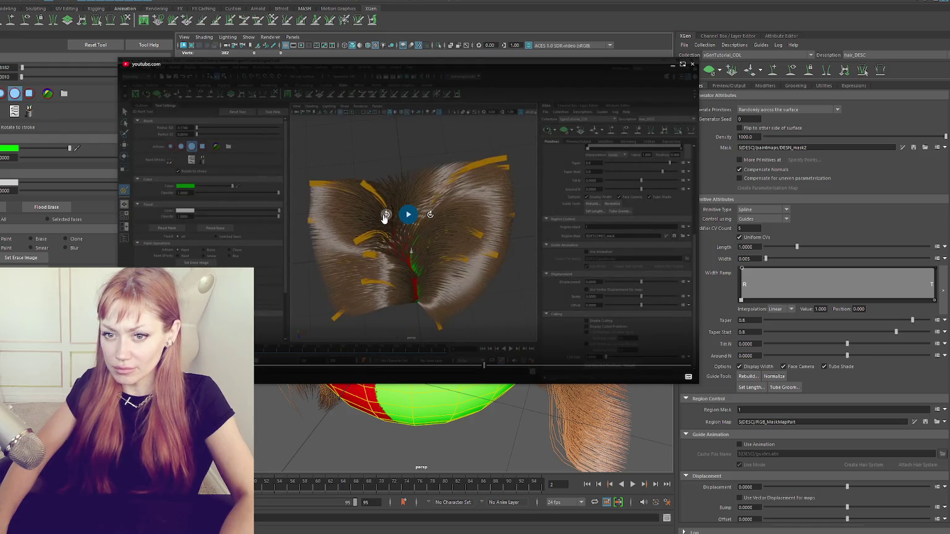
{"action": "left_click", "coordinate": [385, 216]}
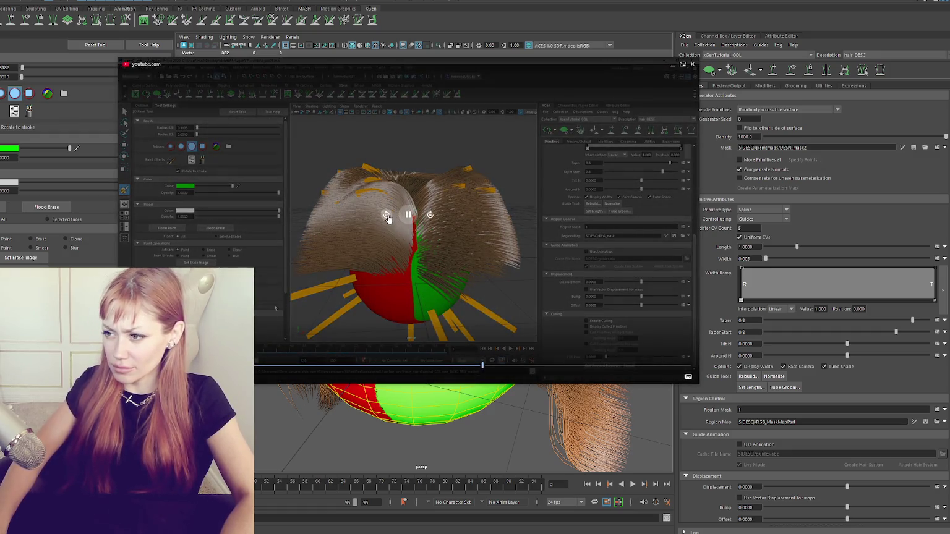
{"action": "left_click", "coordinate": [387, 217]}
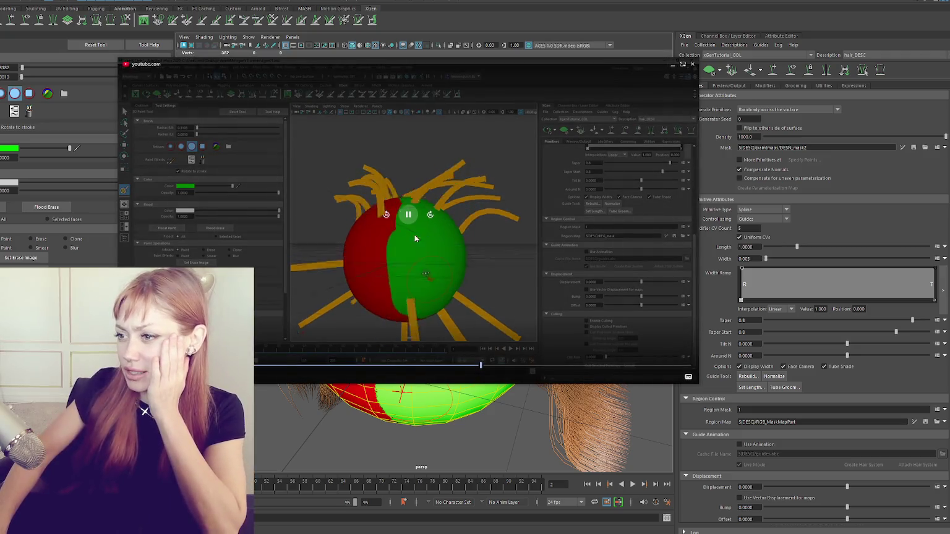
{"action": "left_click", "coordinate": [386, 216]}
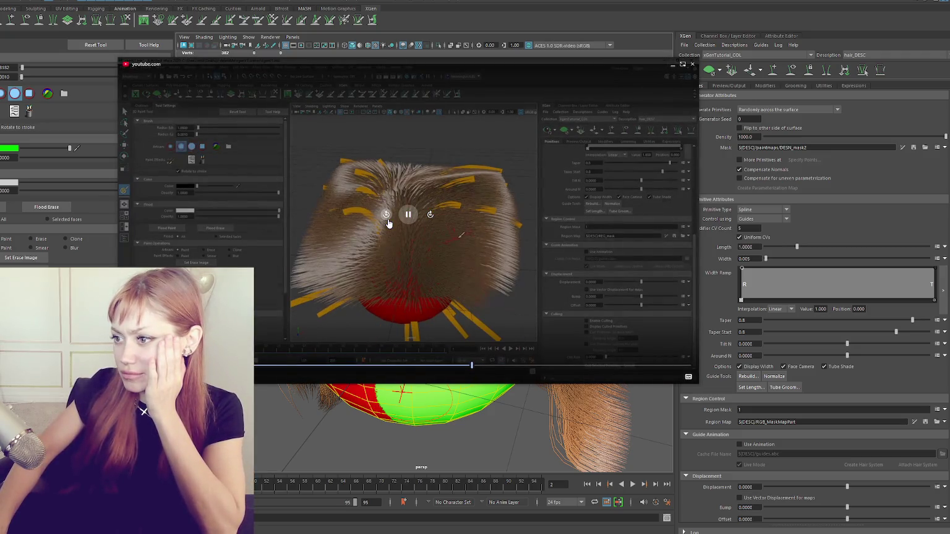
{"action": "left_click", "coordinate": [387, 221]}
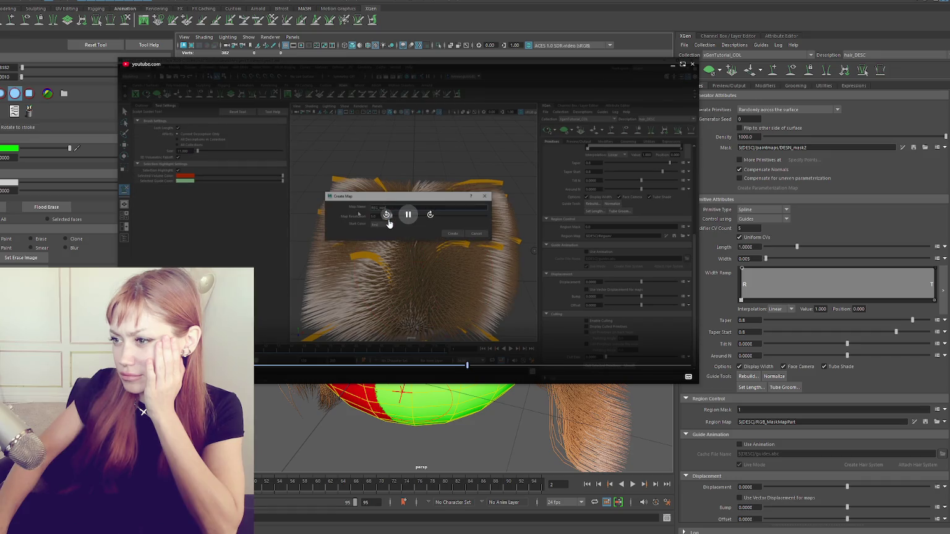
{"action": "left_click", "coordinate": [388, 222]}
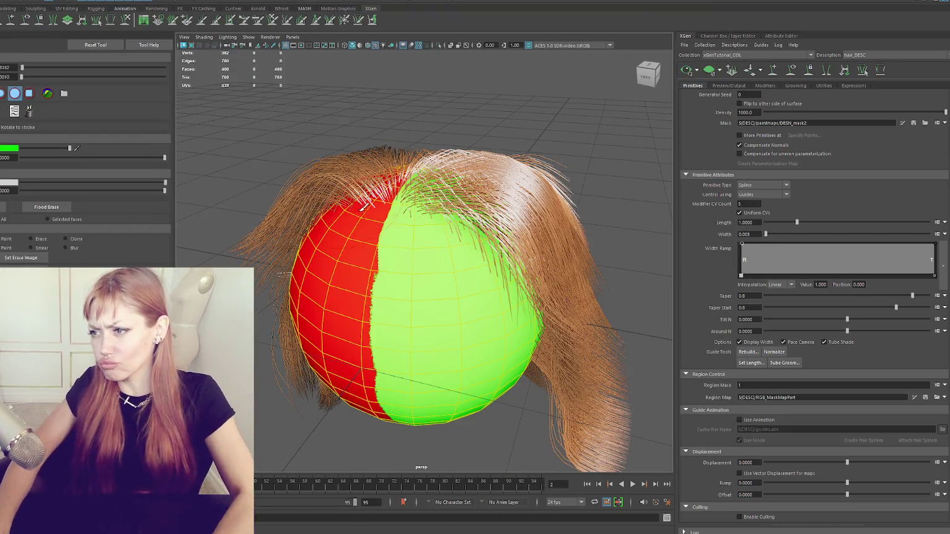
{"action": "left_click_drag", "start_coordinate": [465, 203], "coordinate": [452, 199], "text": "alt"}
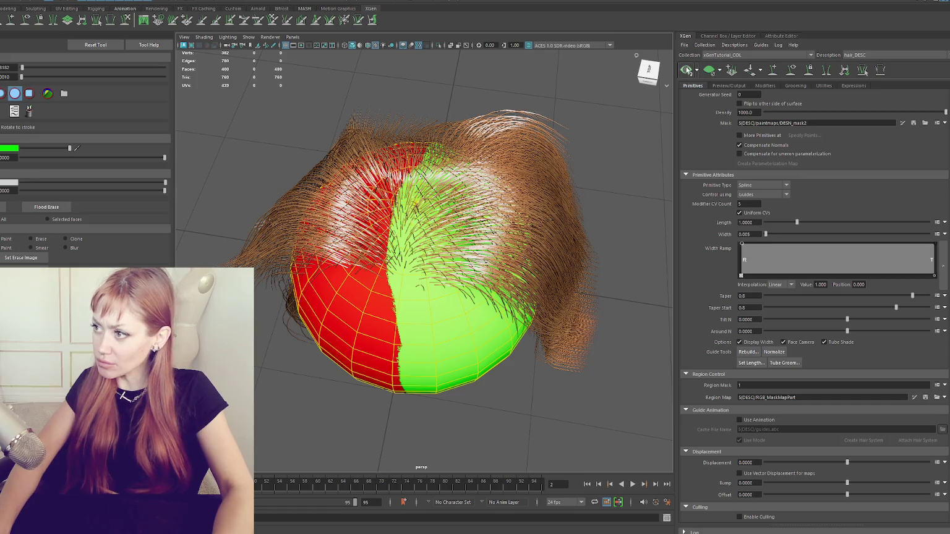
Regenerate the preview and read the missing RGB_MaskMapPart map error in the enlarged Script Editor.
{"action": "left_click", "coordinate": [686, 71]}
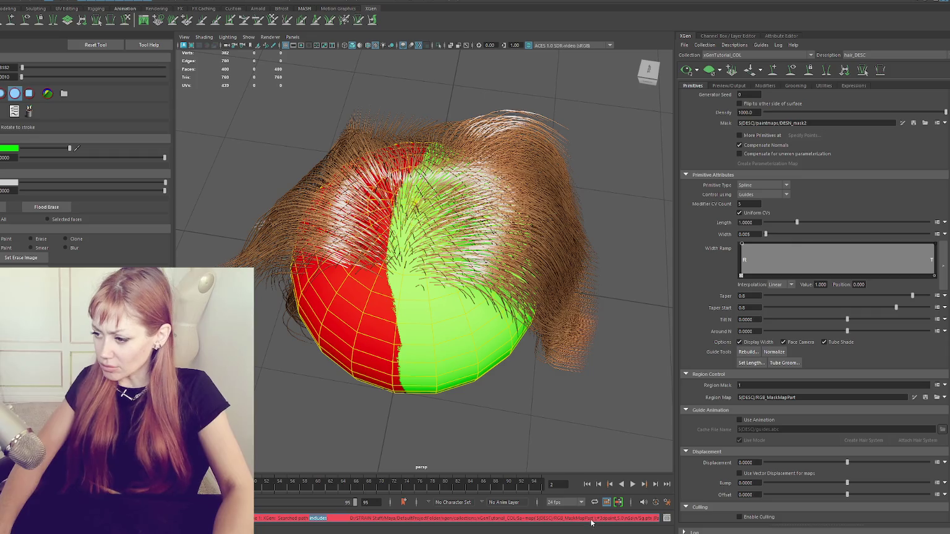
{"action": "left_click", "coordinate": [666, 519]}
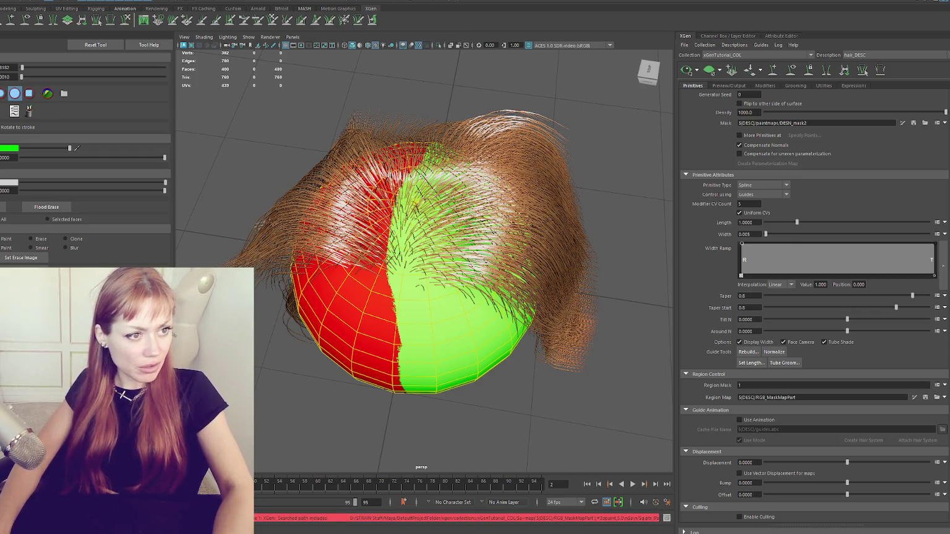
{"action": "left_click_drag", "start_coordinate": [301, 131], "coordinate": [303, 129]}
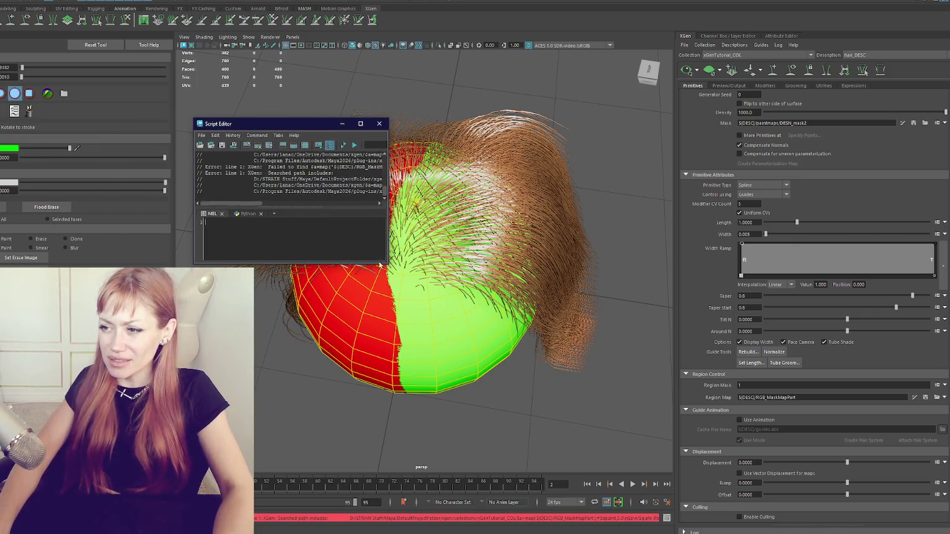
{"action": "left_click_drag", "start_coordinate": [390, 266], "coordinate": [778, 384]}
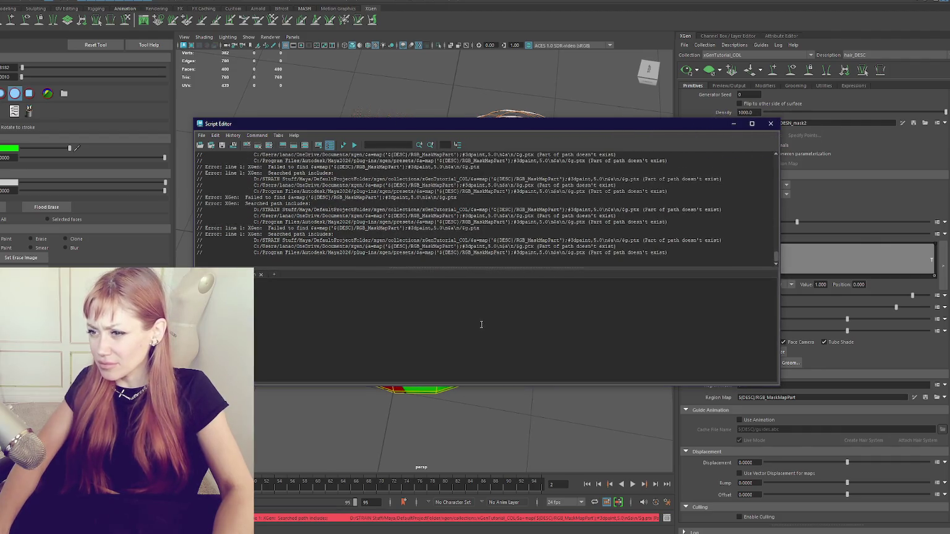
{"action": "left_click_drag", "start_coordinate": [268, 227], "coordinate": [528, 234]}
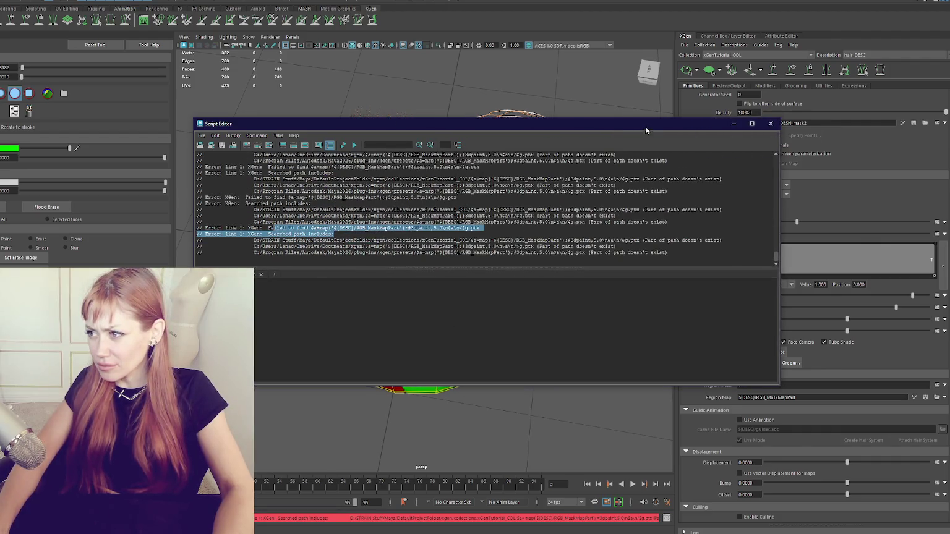
{"action": "left_click", "coordinate": [770, 123]}
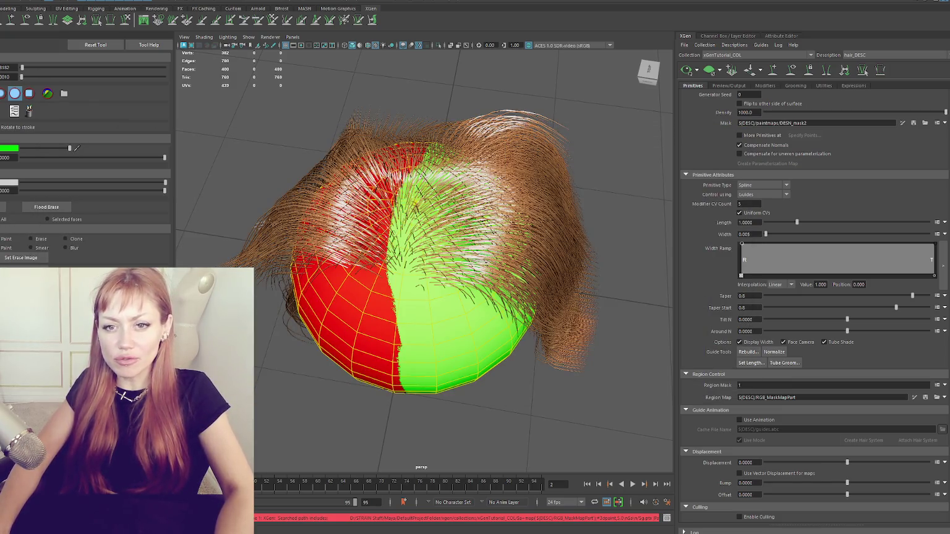
{"action": "scroll", "coordinate": [905, 261], "scroll_direction": "down", "scroll_amount": 3}
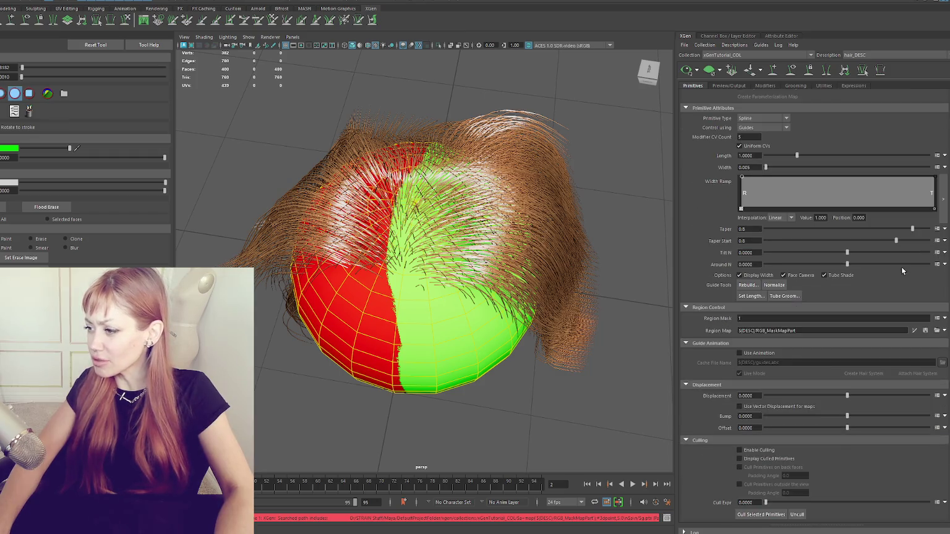
{"action": "left_click", "coordinate": [935, 344]}
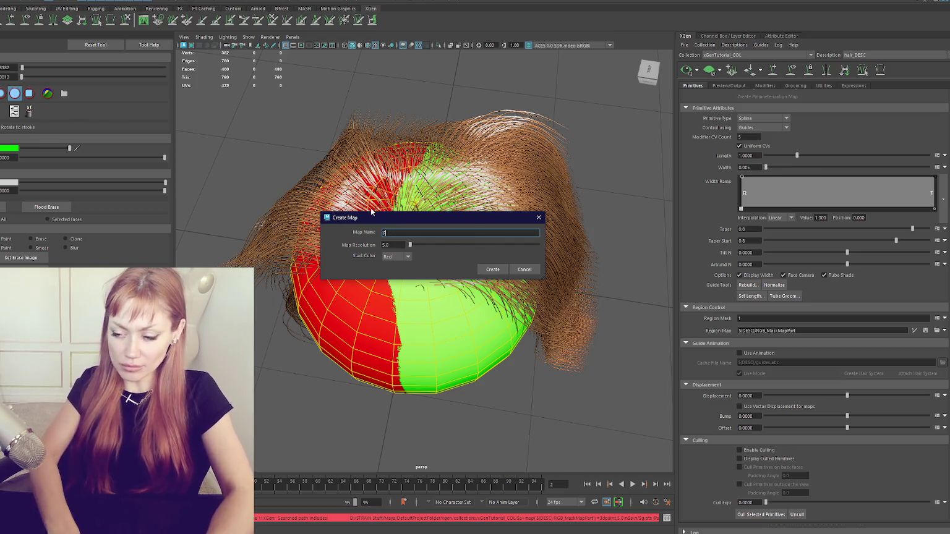
Create a new region map named PartedHairXGenTest.
{"action": "type", "text": "PartedHairXGenTest"}
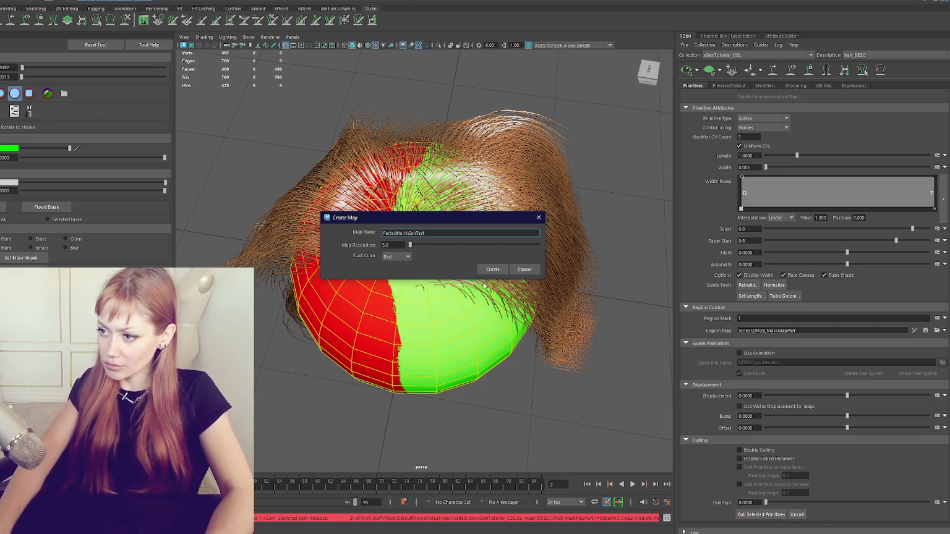
{"action": "left_click", "coordinate": [493, 270]}
{"action": "key", "text": "6"}
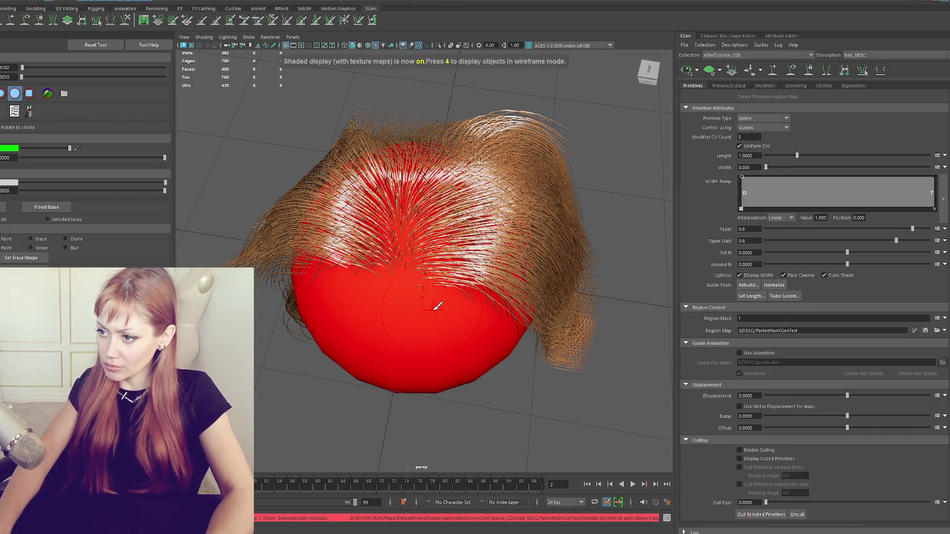
Paint a green part line over the top of the head and regenerate the hair.
{"action": "left_click_drag", "start_coordinate": [437, 305], "coordinate": [435, 180]}
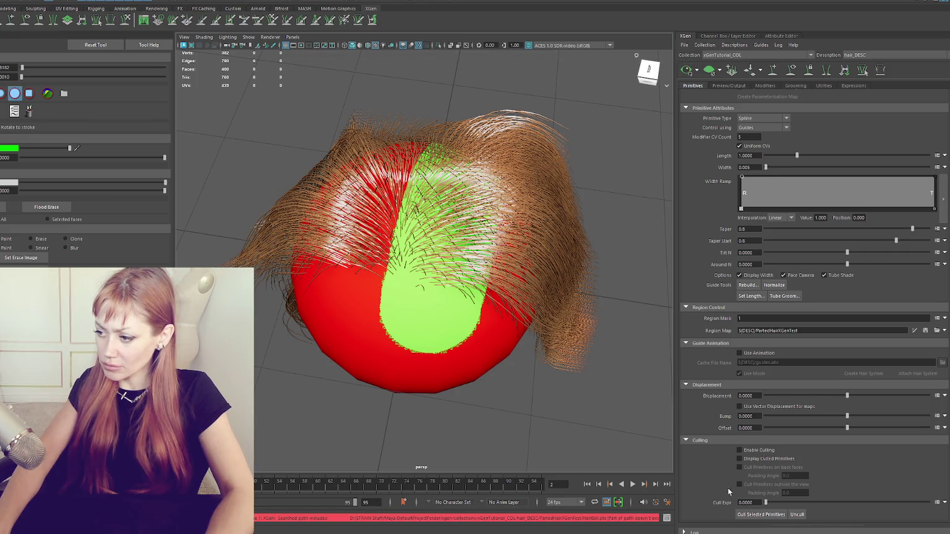
{"action": "key", "text": "6"}
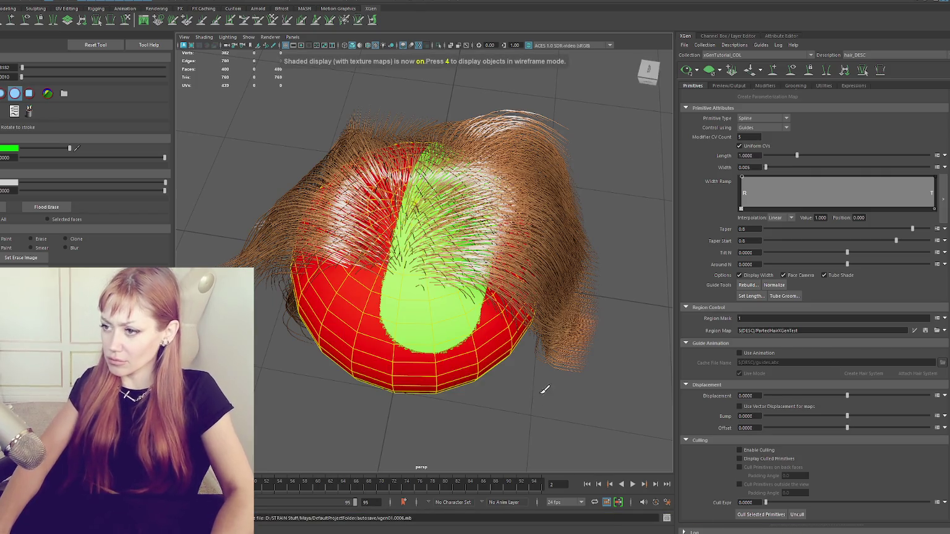
{"action": "left_click_drag", "start_coordinate": [545, 388], "coordinate": [562, 334], "text": "alt"}
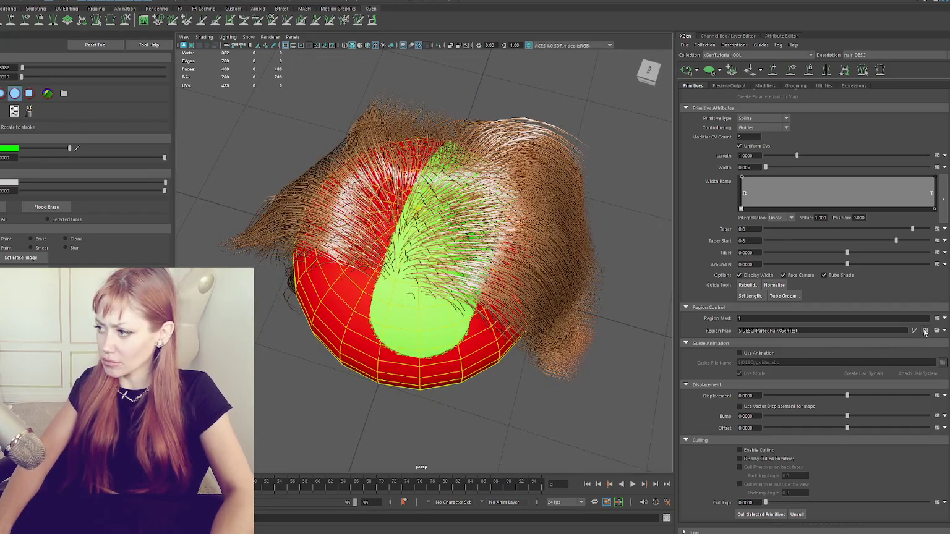
{"action": "left_click", "coordinate": [925, 331]}
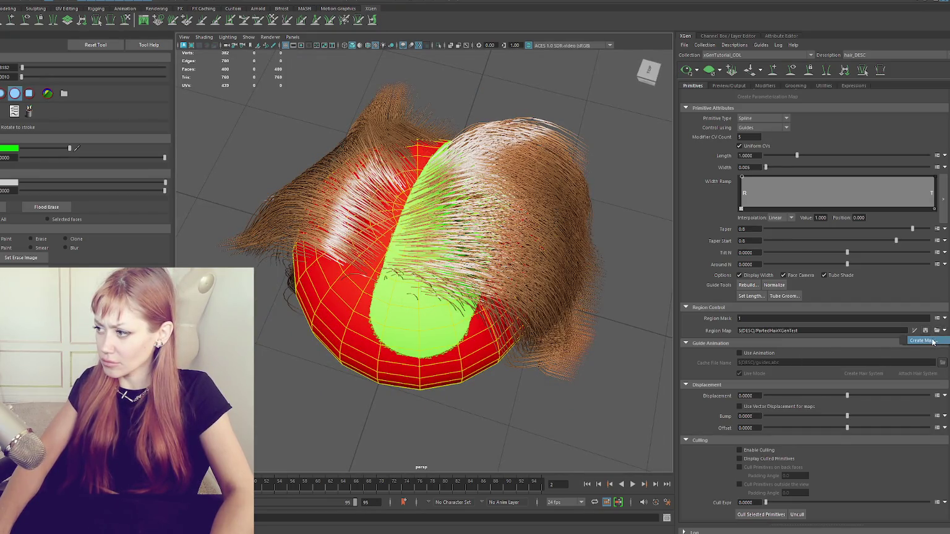
Start another region map and clear its default name.
{"action": "left_click", "coordinate": [921, 341]}
{"action": "double_click", "coordinate": [389, 232]}
{"action": "key", "text": "BackSpace"}
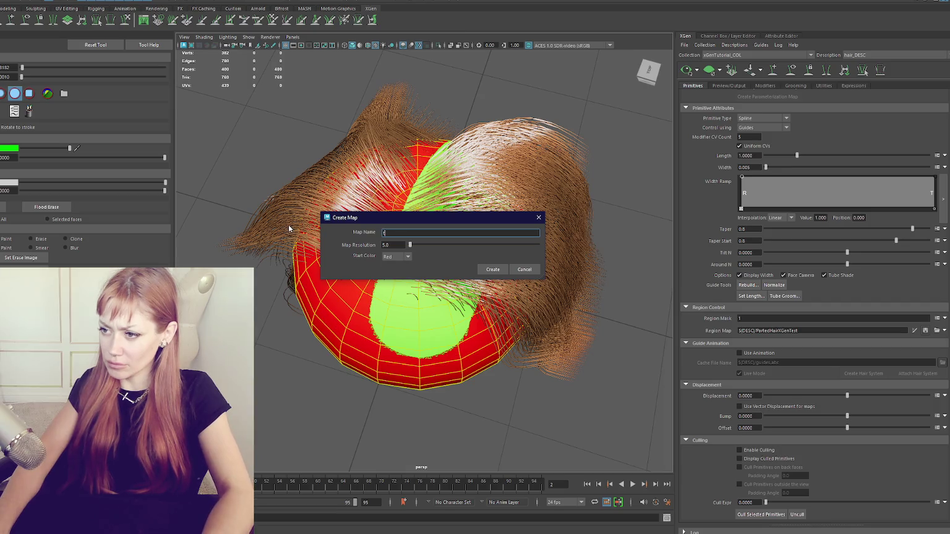
{"action": "type", "text": "test"}
Create a region map named test3.
{"action": "key", "text": "BackSpace"}
{"action": "type", "text": "3"}
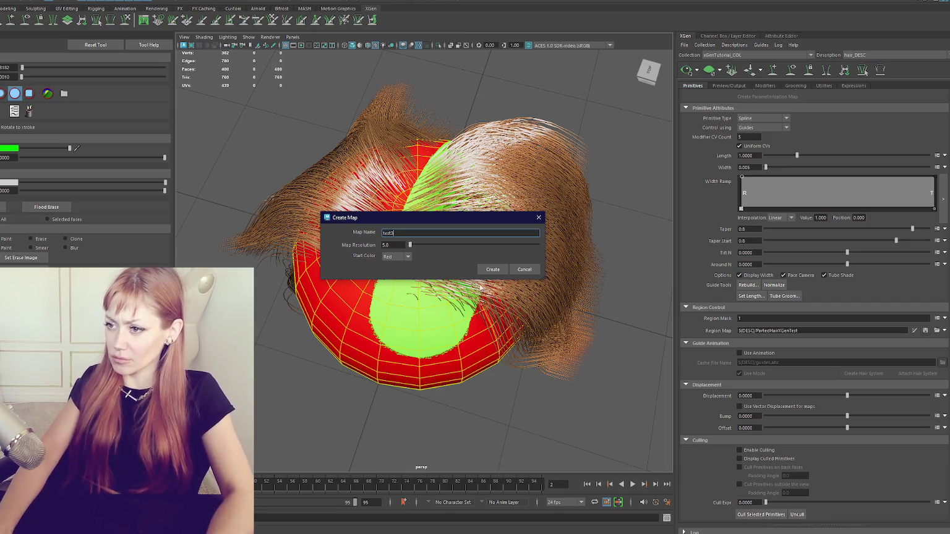
{"action": "left_click", "coordinate": [489, 269]}
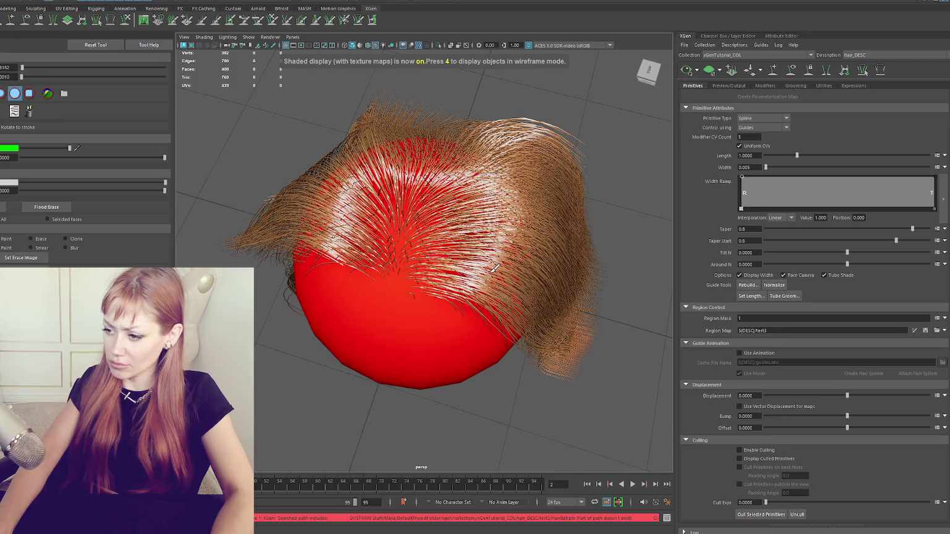
Read the missing-file path in the error log, select the sphere, and minimise the log.
{"action": "double_click", "coordinate": [579, 519]}
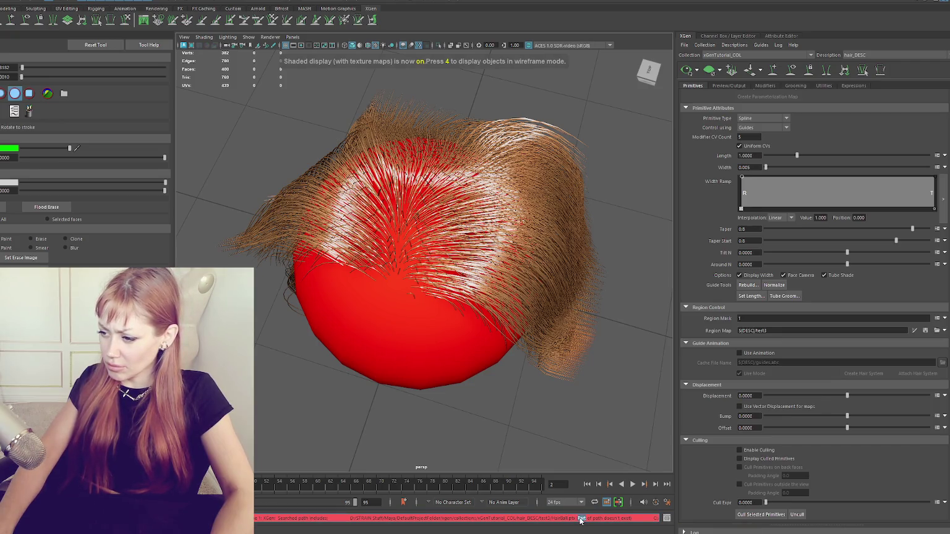
{"action": "double_click", "coordinate": [563, 519]}
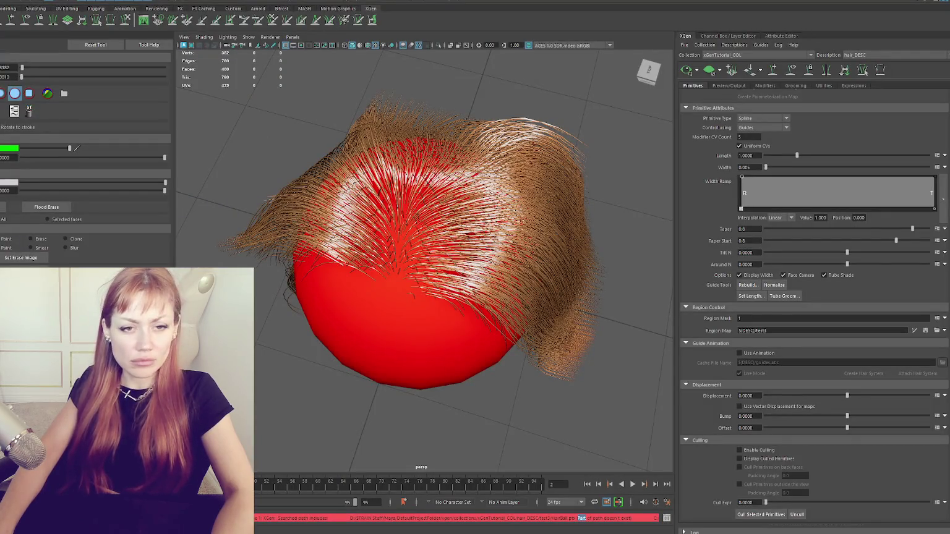
{"action": "left_click", "coordinate": [667, 518]}
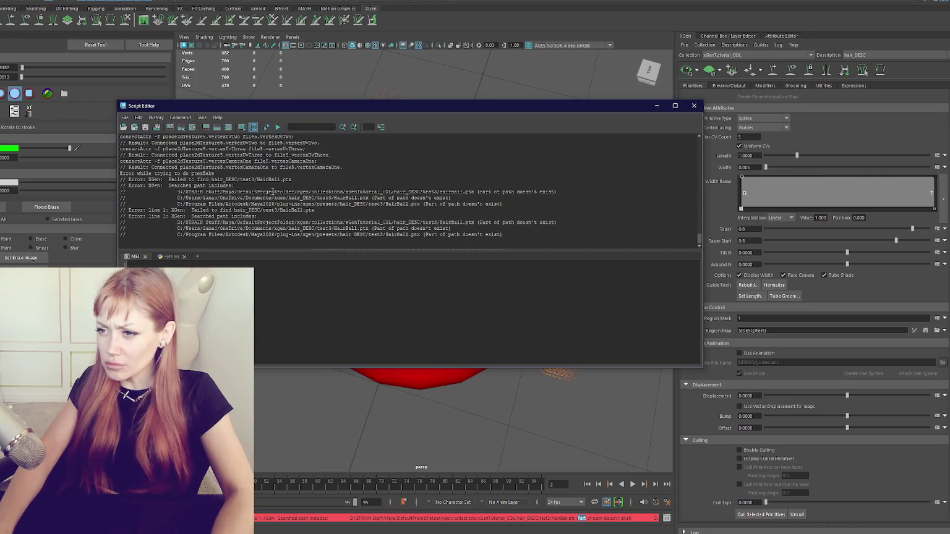
{"action": "left_click_drag", "start_coordinate": [272, 192], "coordinate": [382, 192]}
{"action": "left_click", "coordinate": [289, 198]}
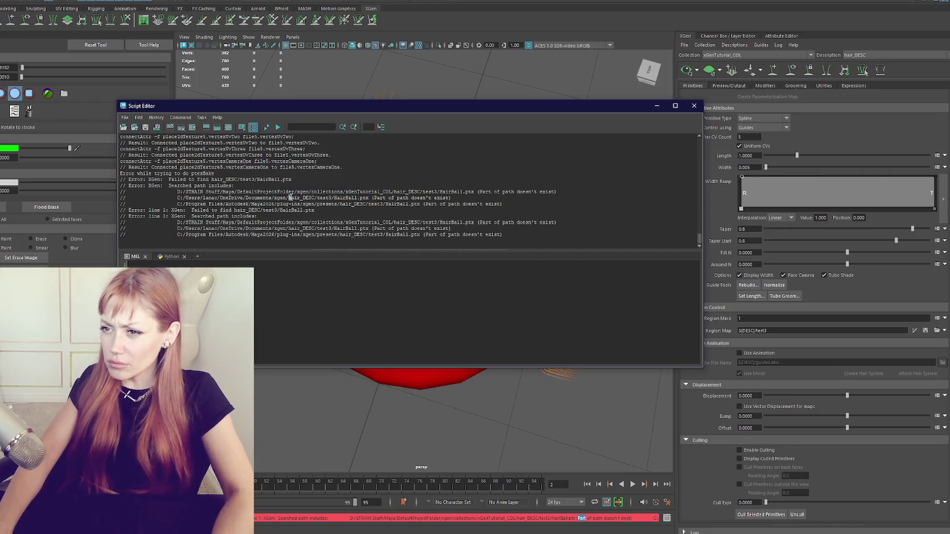
{"action": "left_click_drag", "start_coordinate": [243, 192], "coordinate": [308, 191]}
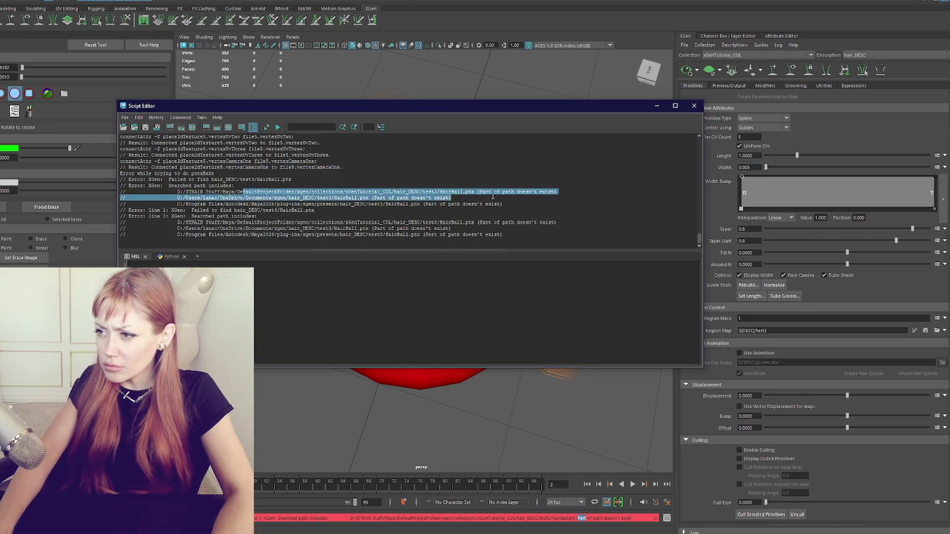
{"action": "left_click_drag", "start_coordinate": [551, 192], "coordinate": [497, 191]}
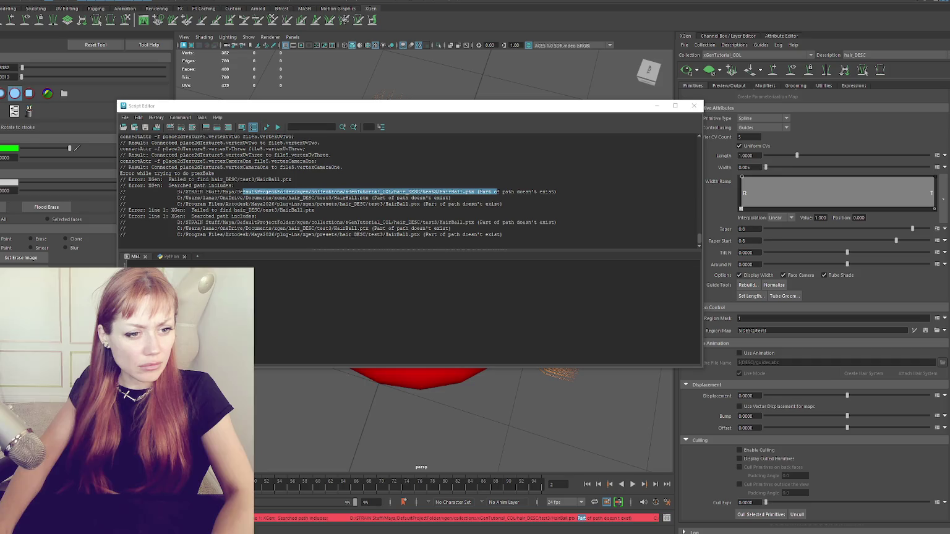
{"action": "left_click", "coordinate": [417, 377]}
{"action": "left_click", "coordinate": [657, 106]}
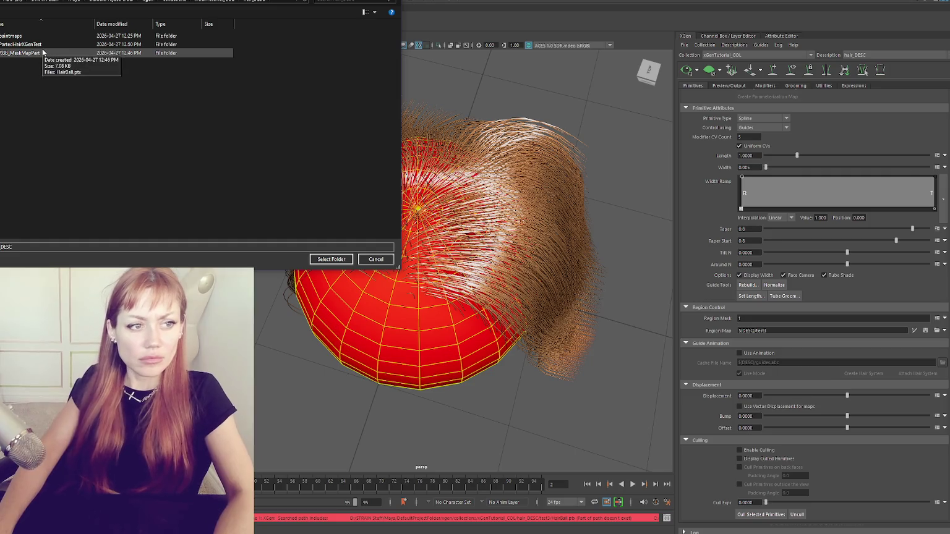
Browse the RGB_MaskMapPart and paintmaps folders under hair_DESC and confirm the folder.
{"action": "double_click", "coordinate": [43, 53]}
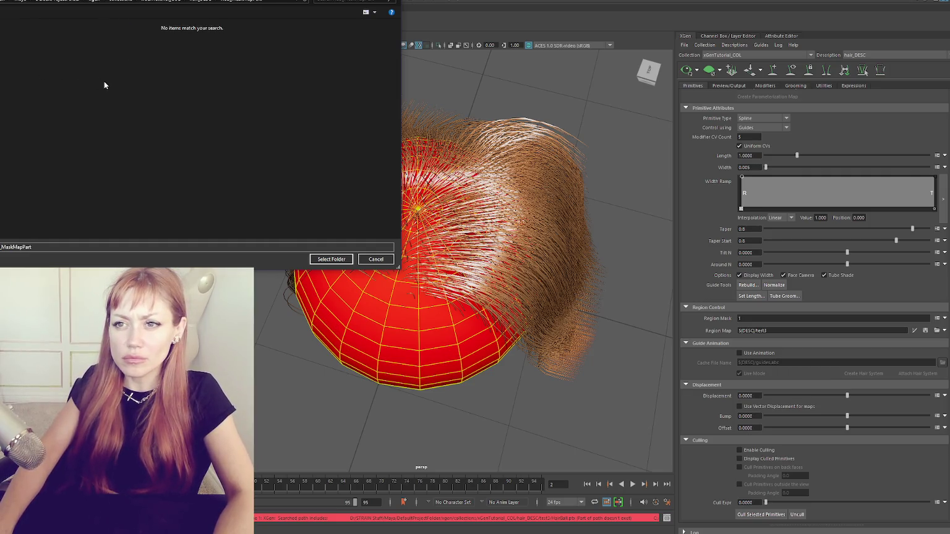
{"action": "left_click", "coordinate": [209, 5]}
{"action": "left_click", "coordinate": [51, 44]}
{"action": "double_click", "coordinate": [50, 43]}
{"action": "left_click", "coordinate": [184, 6]}
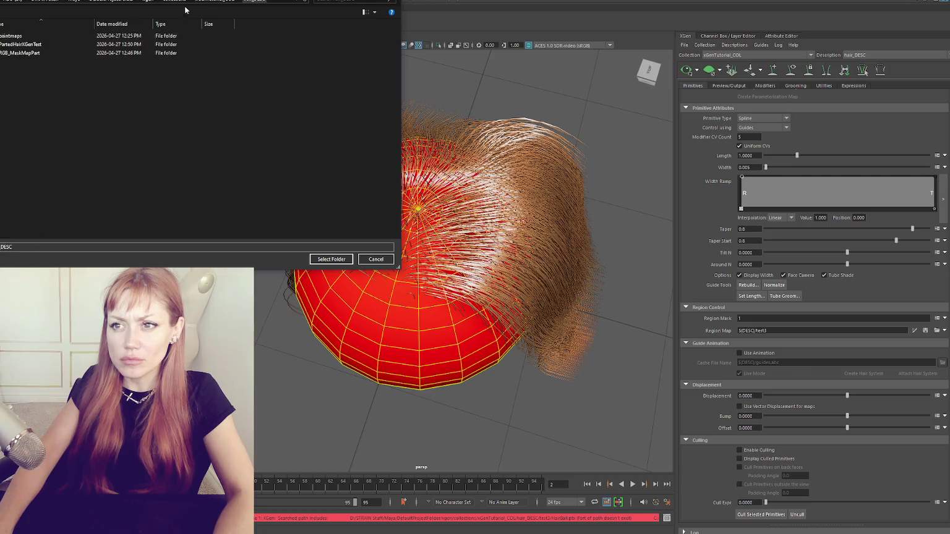
{"action": "double_click", "coordinate": [172, 36]}
{"action": "double_click", "coordinate": [172, 36]}
{"action": "left_click", "coordinate": [206, 3]}
{"action": "left_click", "coordinate": [331, 259]}
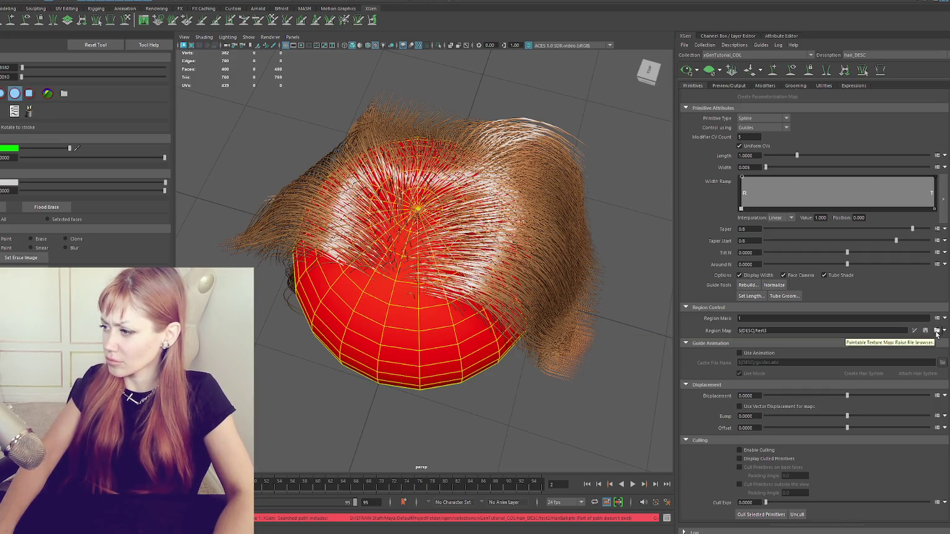
Create another region map named test4, then switch to the tutorial video.
{"action": "left_click", "coordinate": [944, 332]}
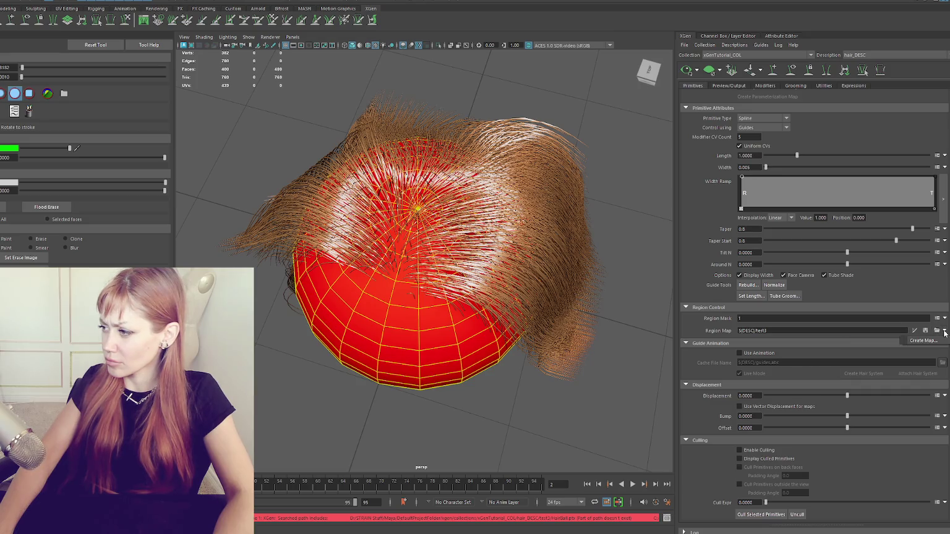
{"action": "left_click", "coordinate": [938, 339]}
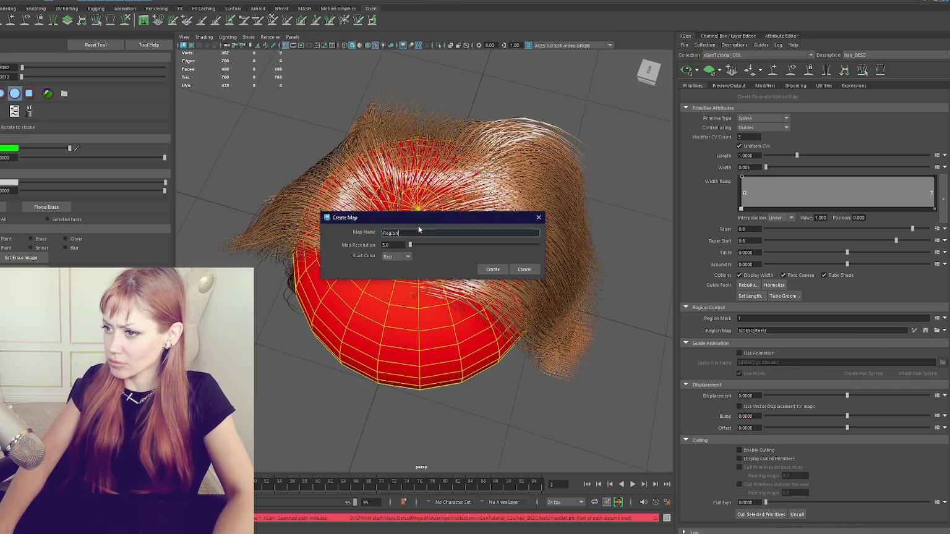
{"action": "type", "text": "test4"}
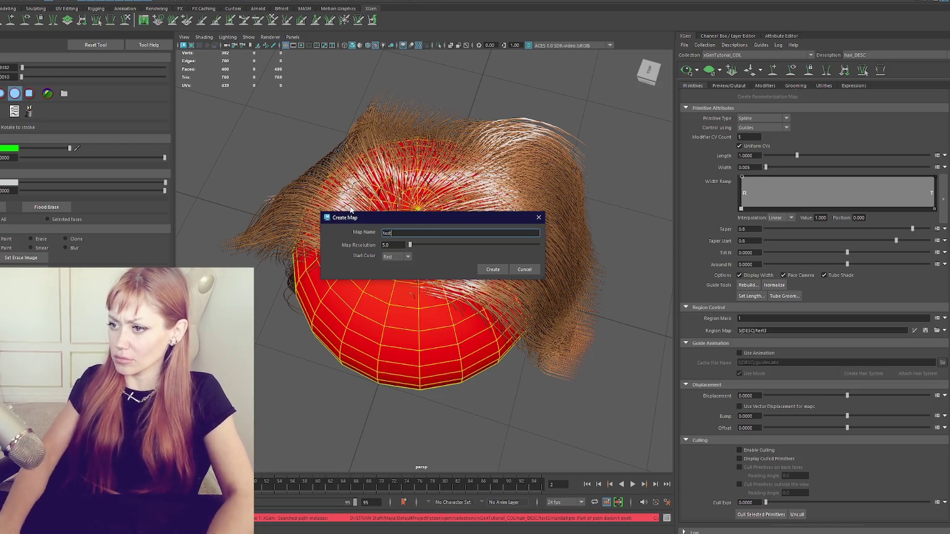
{"action": "left_click", "coordinate": [492, 269]}
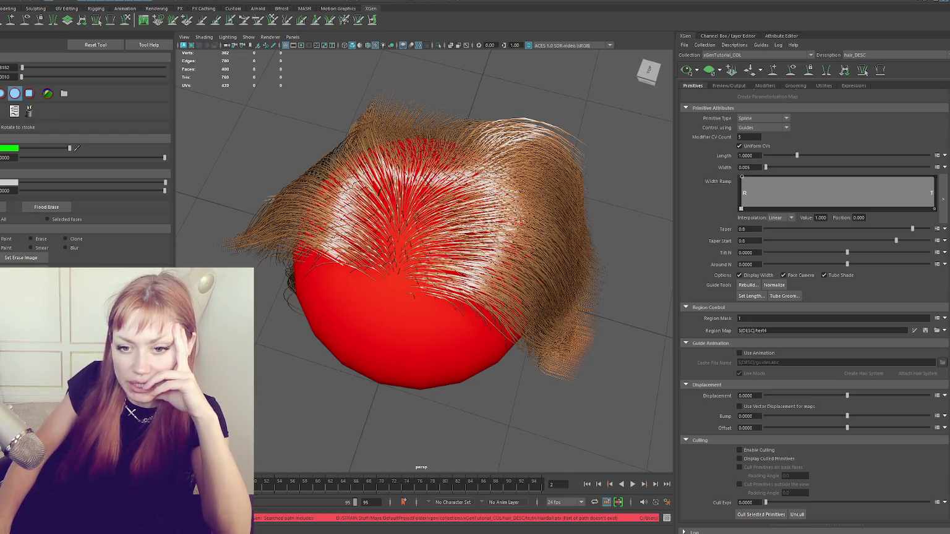
{"action": "key", "text": "alt+Tab"}
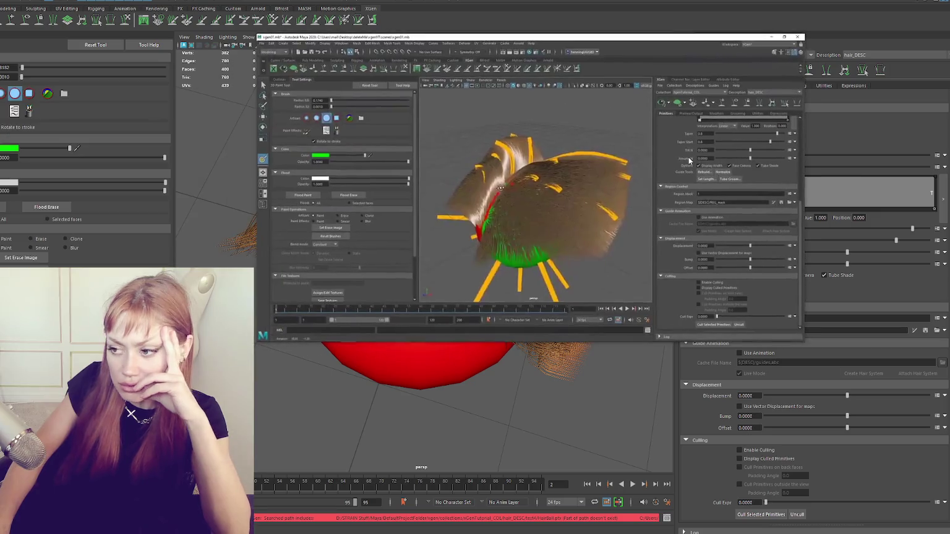
Rewind the tutorial in ten-second jumps to about 23:29 and resume playback.
{"action": "left_click", "coordinate": [508, 182]}
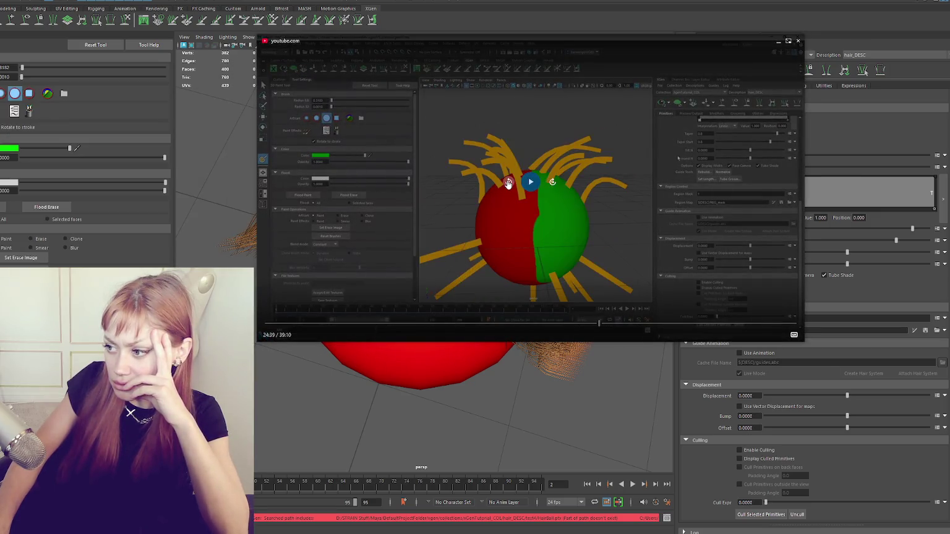
{"action": "left_click", "coordinate": [508, 182]}
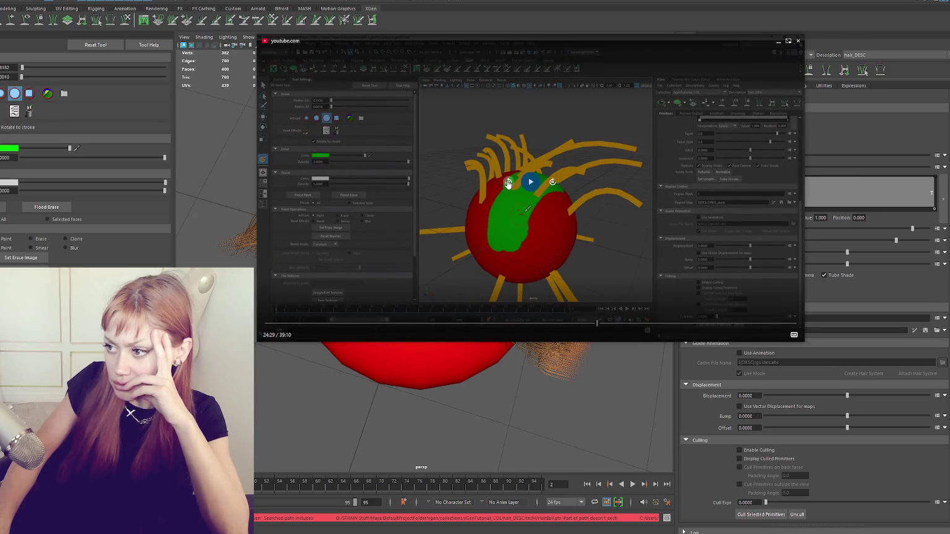
{"action": "left_click", "coordinate": [508, 182]}
{"action": "left_click", "coordinate": [507, 182]}
{"action": "left_click", "coordinate": [507, 182]}
{"action": "left_click", "coordinate": [508, 182]}
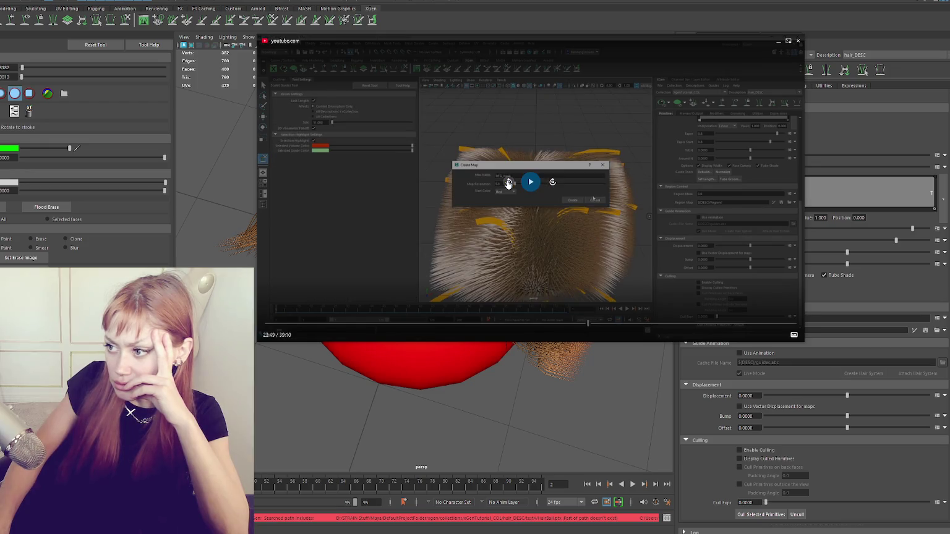
{"action": "left_click", "coordinate": [507, 182]}
{"action": "left_click", "coordinate": [509, 183]}
{"action": "left_click", "coordinate": [530, 182]}
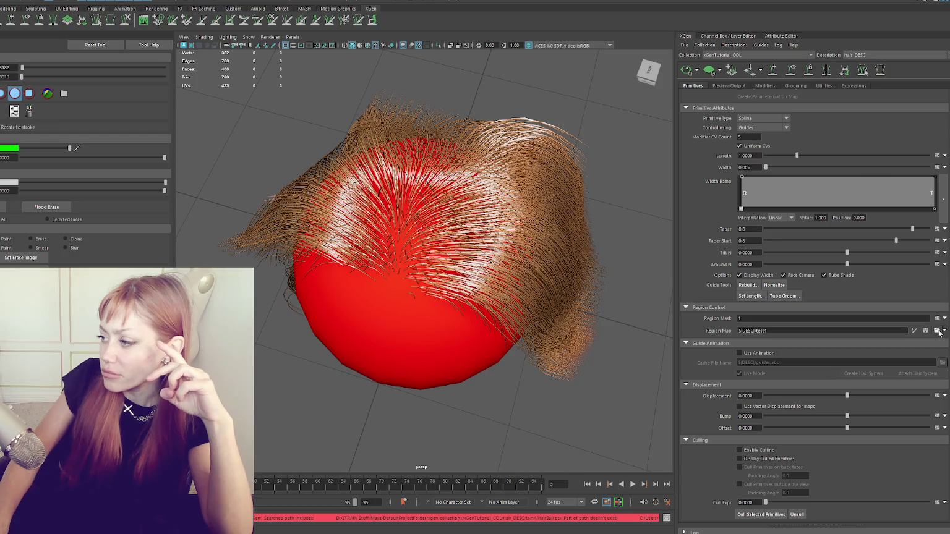
{"action": "left_click", "coordinate": [937, 331]}
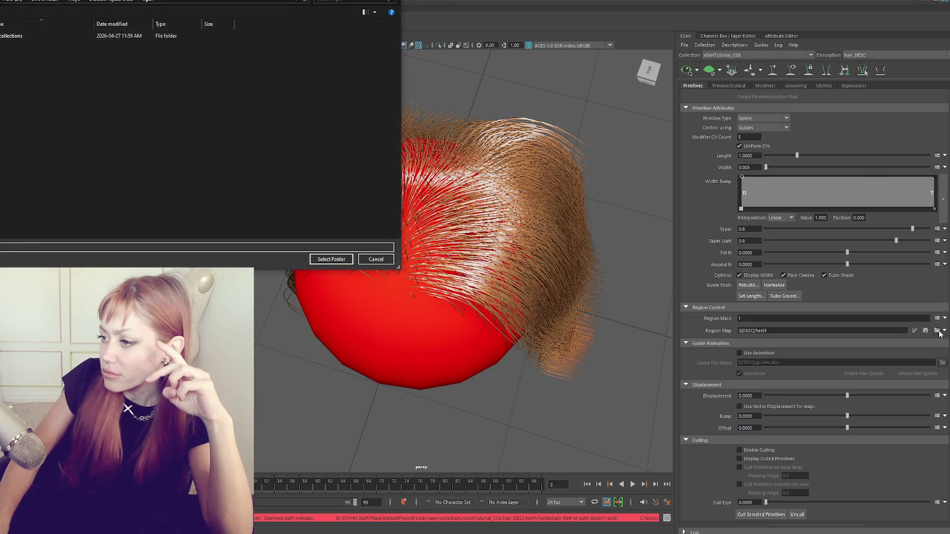
{"action": "left_click", "coordinate": [123, 1]}
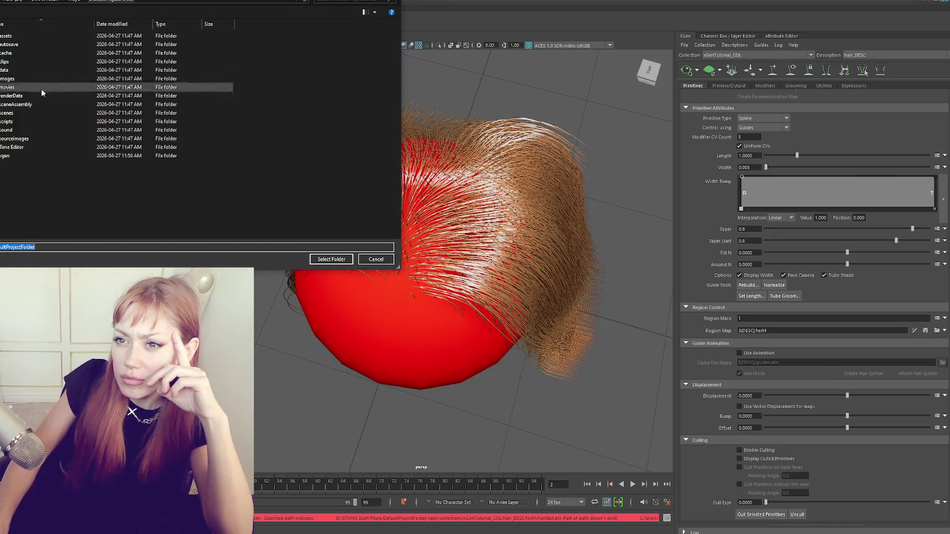
{"action": "double_click", "coordinate": [16, 156]}
{"action": "double_click", "coordinate": [52, 36]}
{"action": "double_click", "coordinate": [52, 38]}
{"action": "double_click", "coordinate": [52, 37]}
{"action": "double_click", "coordinate": [52, 53]}
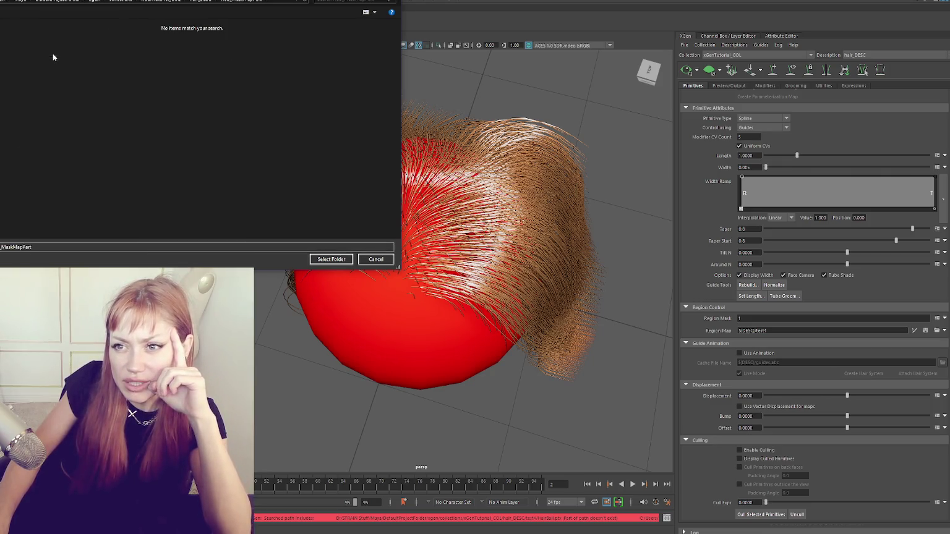
{"action": "left_click", "coordinate": [331, 259]}
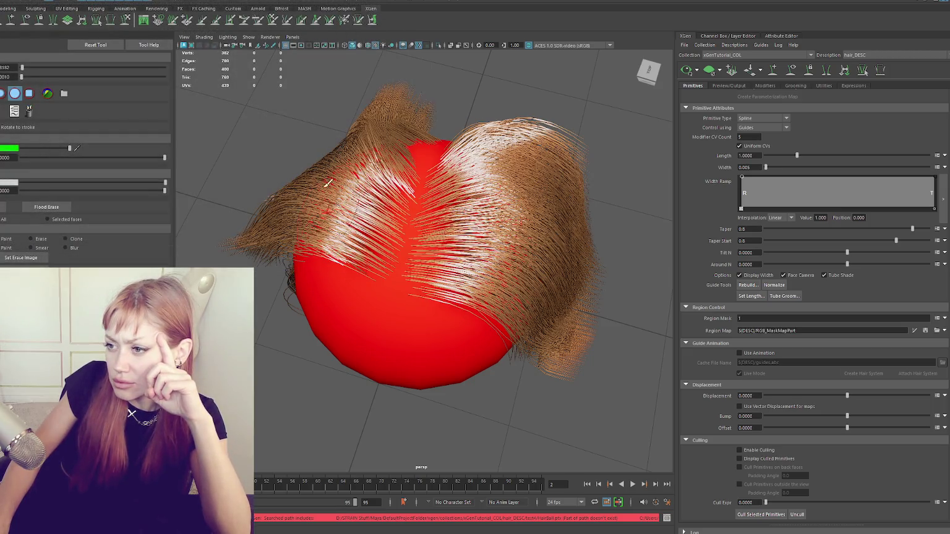
{"action": "mouse_move", "coordinate": [326, 165]}
{"action": "left_mouse_down", "text": "alt"}
{"action": "mouse_move", "coordinate": [544, 143]}
{"action": "mouse_move", "coordinate": [509, 140]}
{"action": "mouse_move", "coordinate": [535, 147]}
{"action": "left_mouse_up", "text": "alt"}
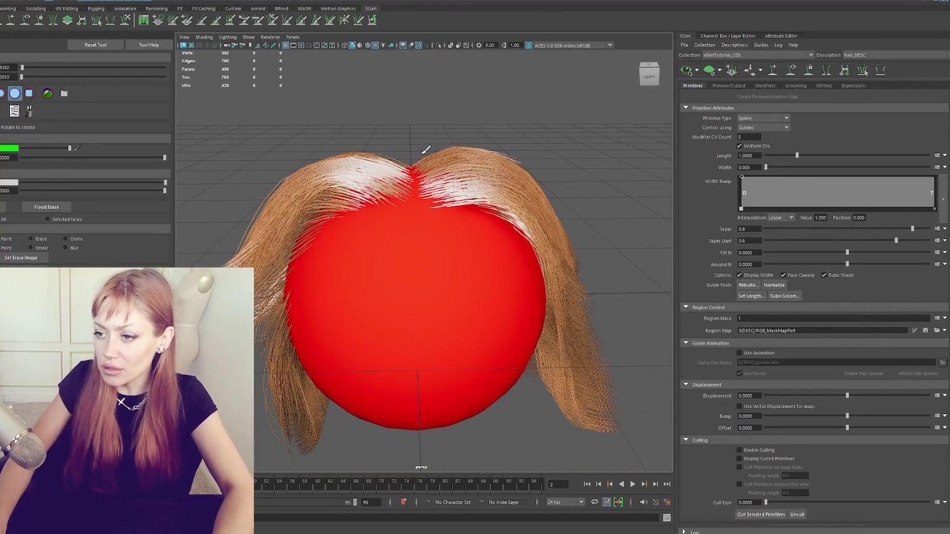
{"action": "mouse_move", "coordinate": [594, 185]}
{"action": "left_mouse_down", "text": "alt"}
{"action": "mouse_move", "coordinate": [619, 197]}
{"action": "mouse_move", "coordinate": [655, 173]}
{"action": "left_mouse_up", "text": "alt"}
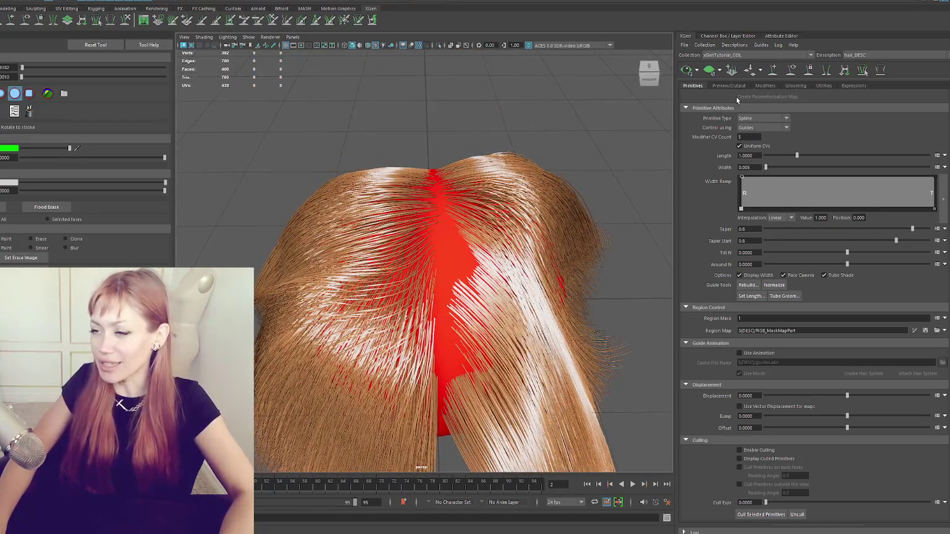
{"action": "left_click", "coordinate": [687, 74]}
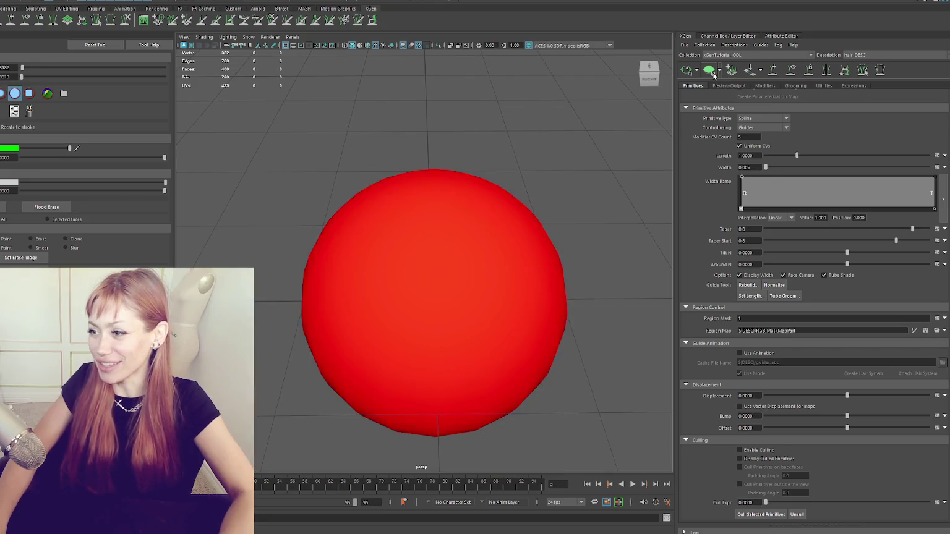
{"action": "left_click", "coordinate": [687, 74]}
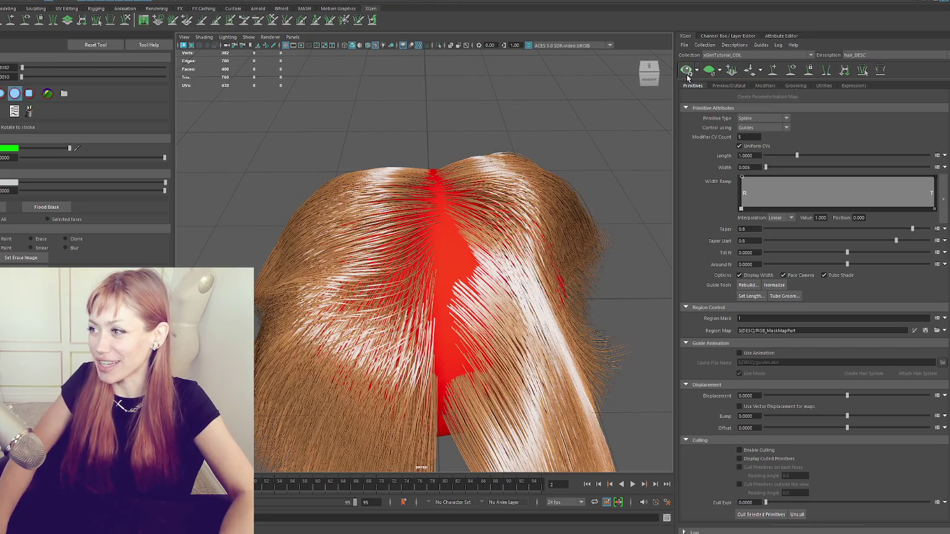
{"action": "left_click", "coordinate": [793, 70]}
{"action": "left_click", "coordinate": [793, 71]}
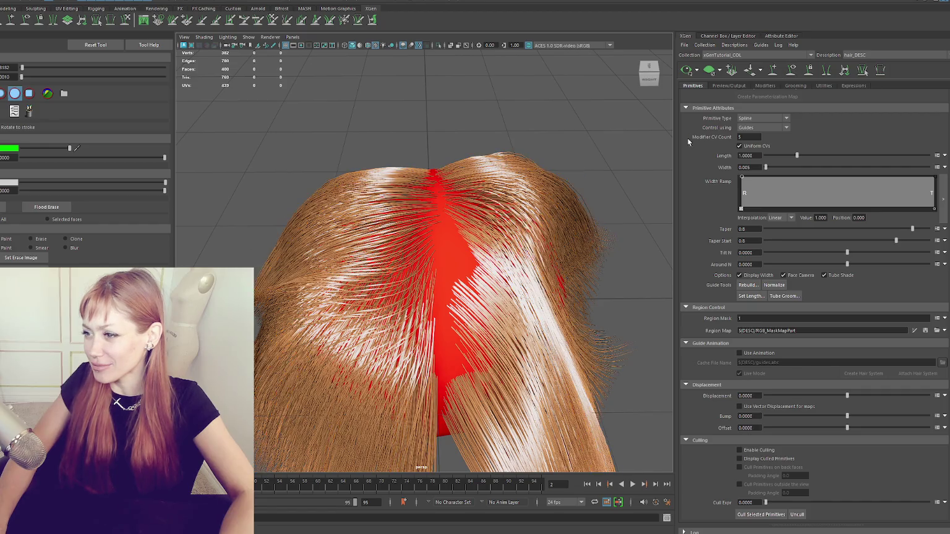
{"action": "left_click_drag", "start_coordinate": [544, 200], "coordinate": [542, 195], "text": "alt"}
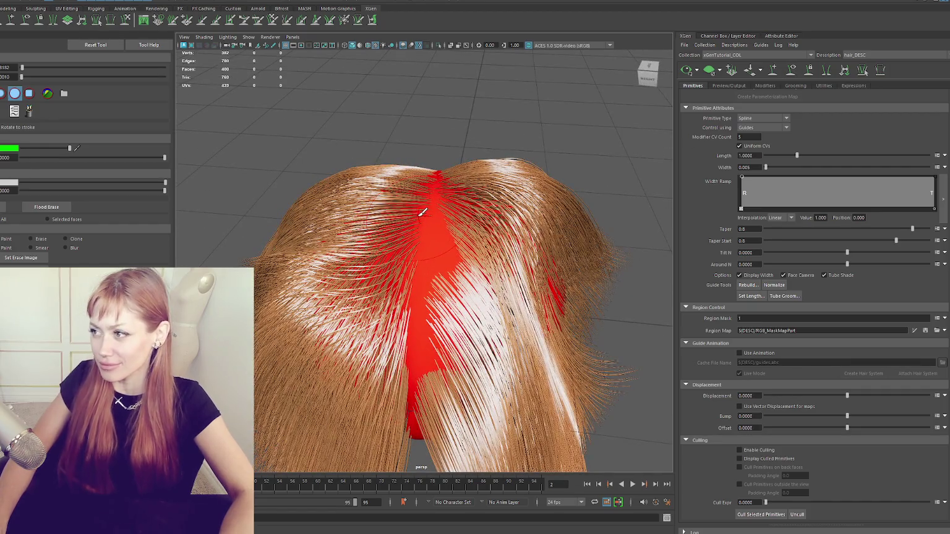
{"action": "mouse_move", "coordinate": [493, 233]}
{"action": "left_mouse_down", "text": "alt"}
{"action": "mouse_move", "coordinate": [309, 237]}
{"action": "mouse_move", "coordinate": [334, 229]}
{"action": "left_mouse_up", "text": "alt"}
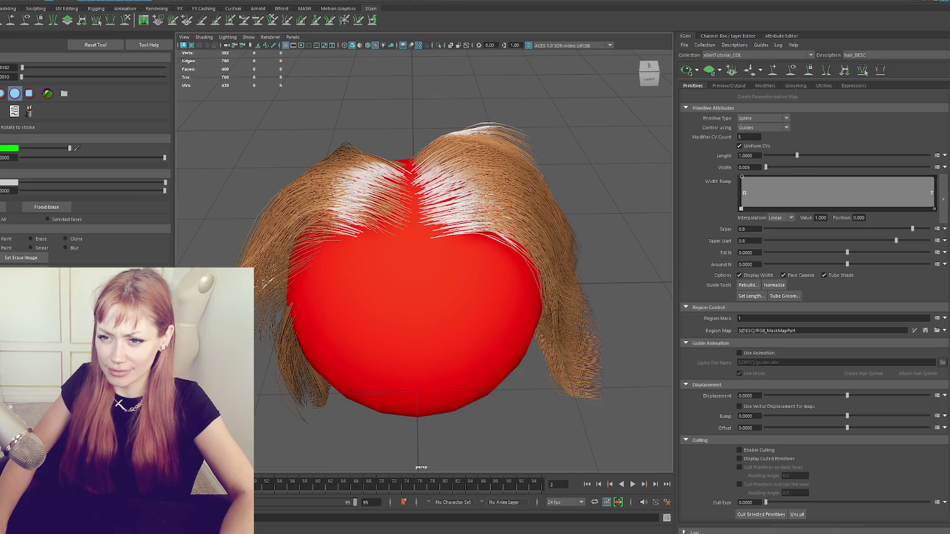
{"action": "left_click", "coordinate": [840, 331]}
{"action": "left_click", "coordinate": [913, 331]}
Display the region map on the sphere, test a black paint stroke, then undo it.
{"action": "key", "text": "6"}
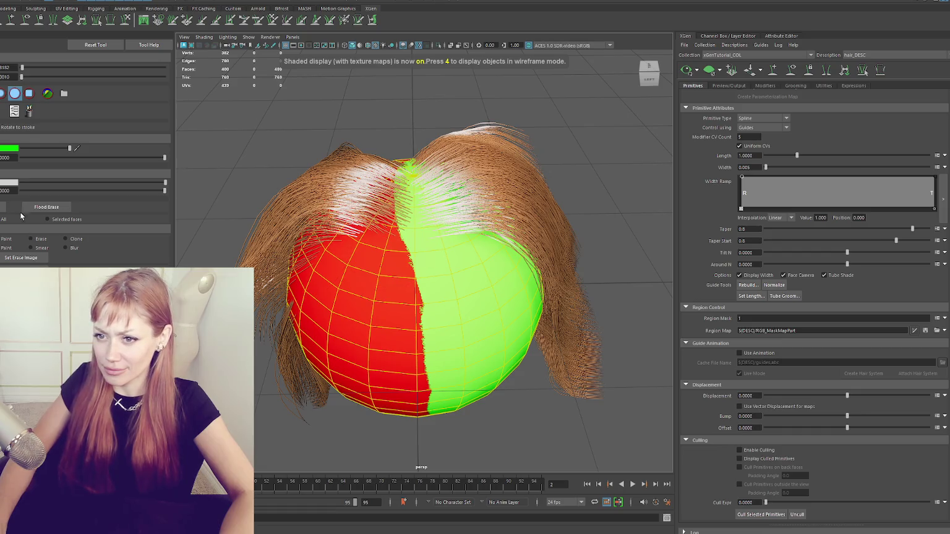
{"action": "mouse_move", "coordinate": [69, 149]}
{"action": "left_mouse_down"}
{"action": "mouse_move", "coordinate": [27, 149]}
{"action": "mouse_move", "coordinate": [111, 148]}
{"action": "left_mouse_up"}
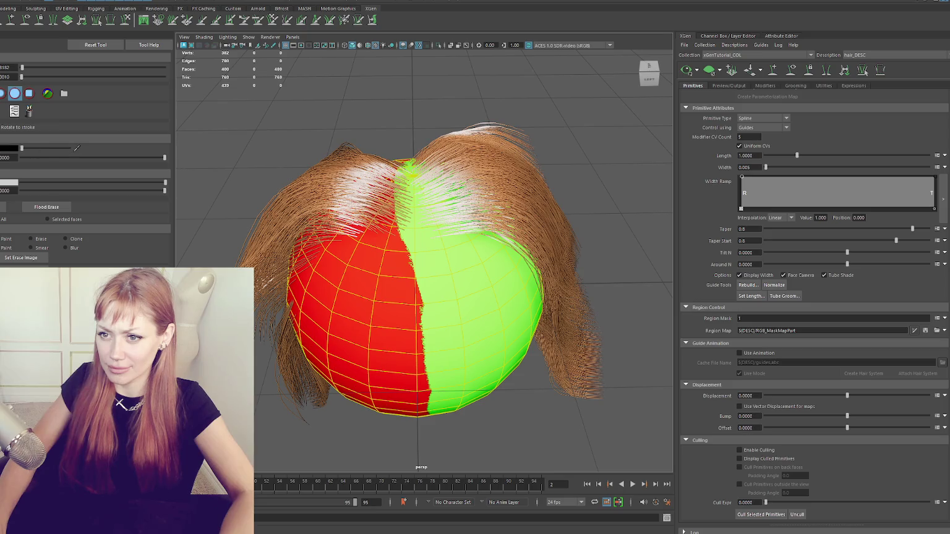
{"action": "left_click", "coordinate": [410, 263]}
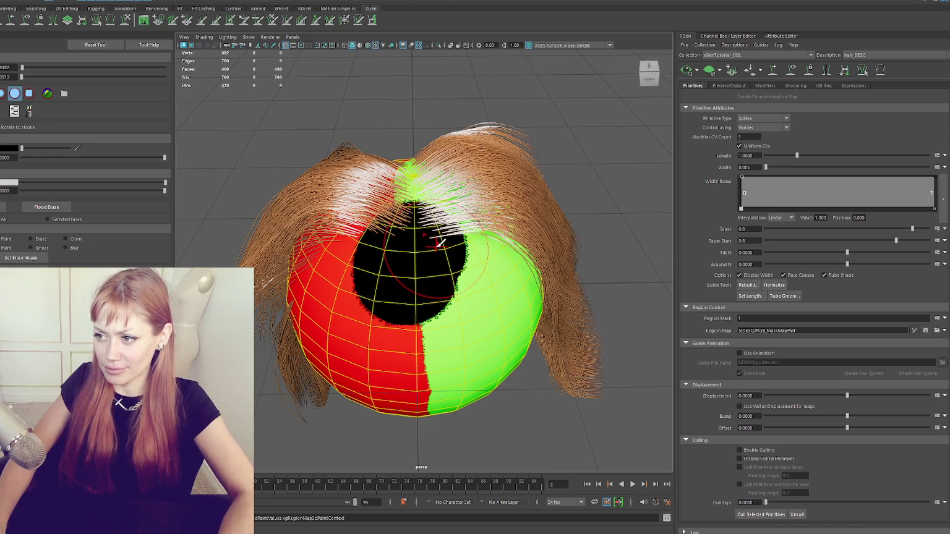
{"action": "key", "text": "ctrl+z"}
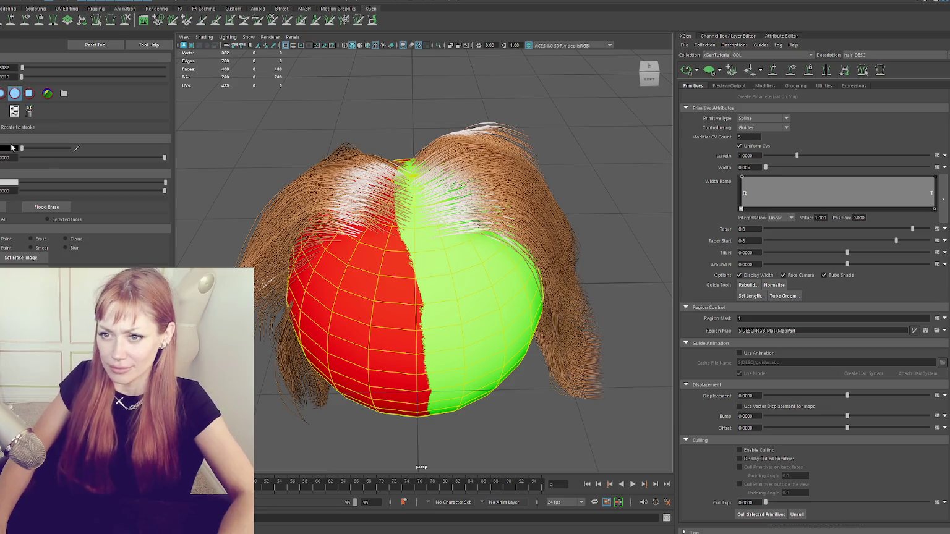
Paint a green strip down the red side of the scalp and save the region map.
{"action": "left_click", "coordinate": [11, 147]}
{"action": "left_click", "coordinate": [19, 129]}
{"action": "left_click_drag", "start_coordinate": [438, 189], "coordinate": [421, 183], "text": "alt"}
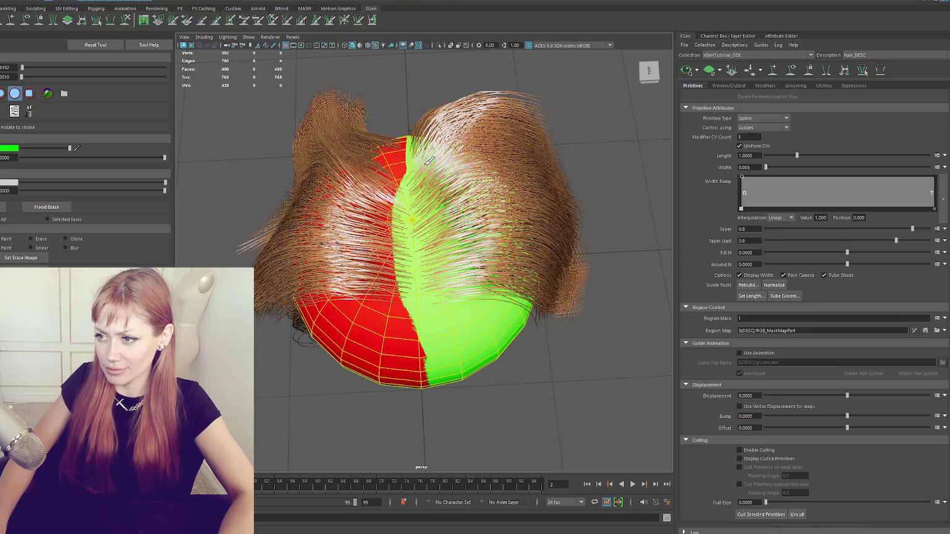
{"action": "left_click_drag", "start_coordinate": [391, 146], "coordinate": [399, 322]}
{"action": "left_click", "coordinate": [925, 330]}
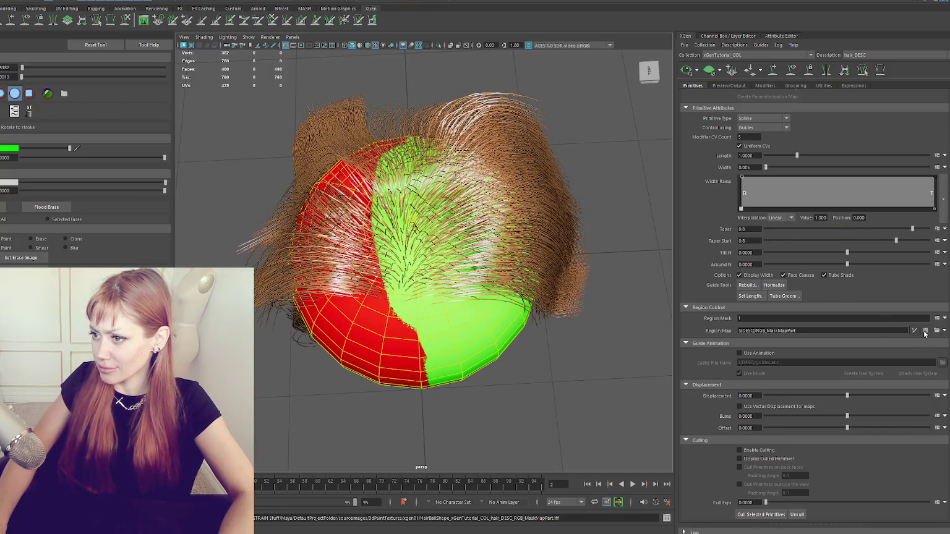
{"action": "mouse_move", "coordinate": [618, 297]}
{"action": "left_mouse_down", "text": "alt"}
{"action": "mouse_move", "coordinate": [538, 273]}
{"action": "mouse_move", "coordinate": [575, 256]}
{"action": "left_mouse_up", "text": "alt"}
{"action": "mouse_move", "coordinate": [564, 280]}
{"action": "left_mouse_down", "text": "alt"}
{"action": "mouse_move", "coordinate": [561, 320]}
{"action": "mouse_move", "coordinate": [561, 282]}
{"action": "left_mouse_up", "text": "alt"}
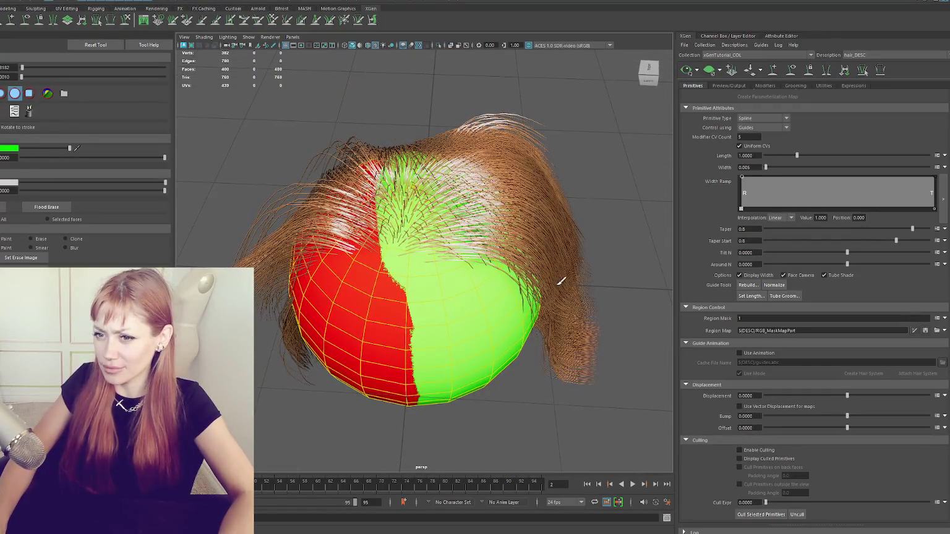
{"action": "scroll", "coordinate": [484, 277], "scroll_direction": "up", "scroll_amount": 2}
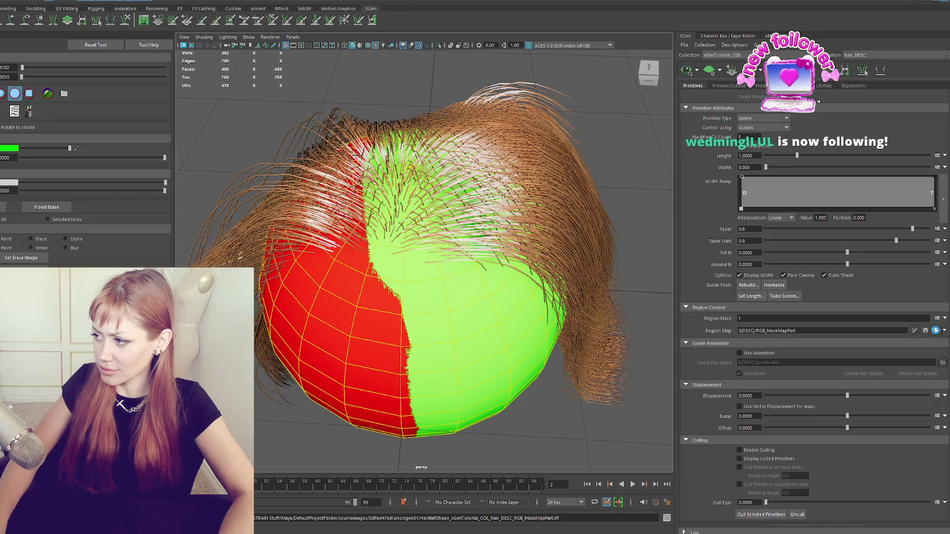
Set the Region Map folder to PartedHairXGenTest.
{"action": "left_click", "coordinate": [935, 330]}
{"action": "left_click", "coordinate": [205, 2]}
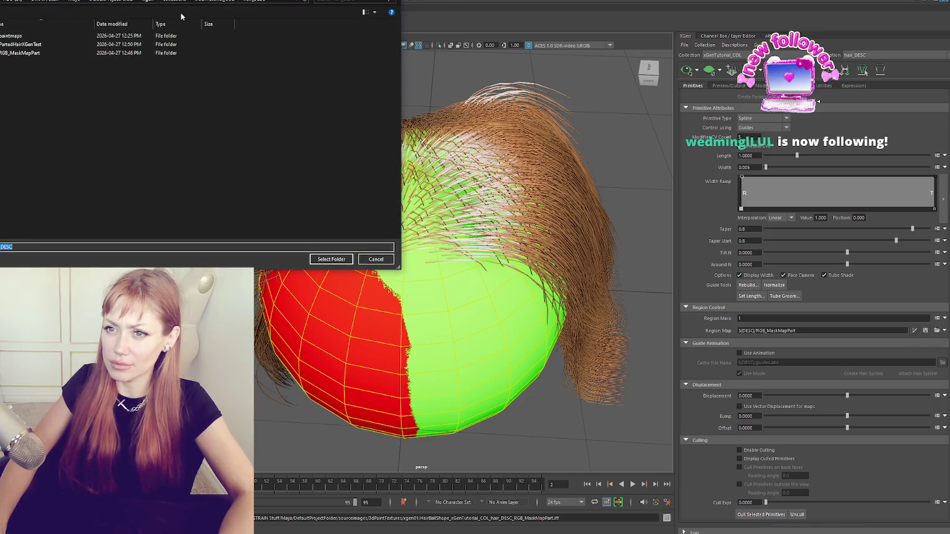
{"action": "double_click", "coordinate": [36, 42]}
{"action": "left_click", "coordinate": [339, 259]}
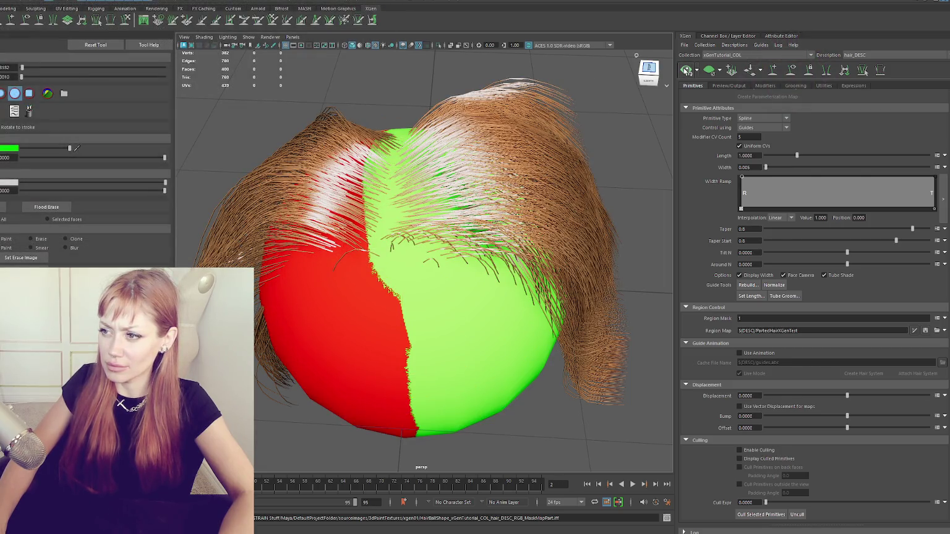
Face the sphere from the front, reset the 3D Paint tool and restart Region Map painting.
{"action": "left_click", "coordinate": [648, 69]}
{"action": "left_click_drag", "start_coordinate": [557, 260], "coordinate": [548, 240], "text": "alt"}
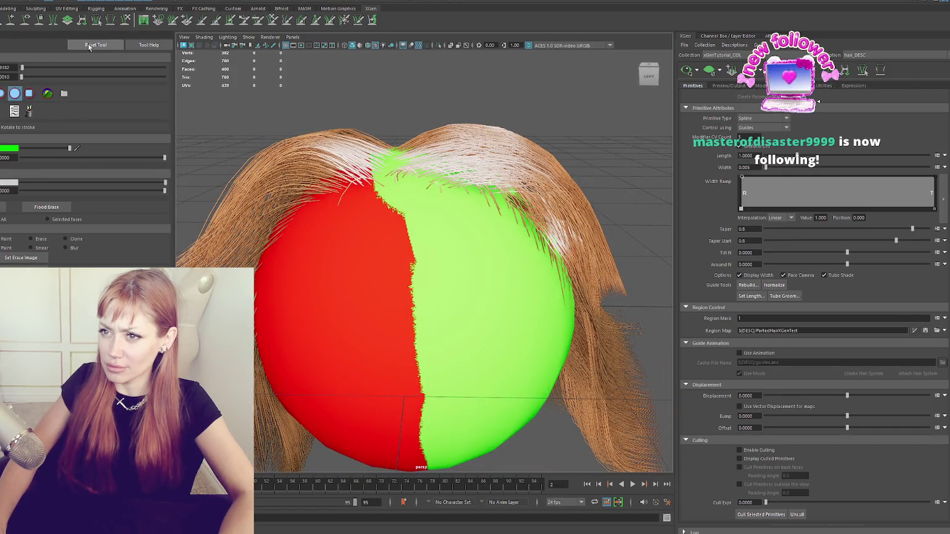
{"action": "left_click", "coordinate": [90, 46]}
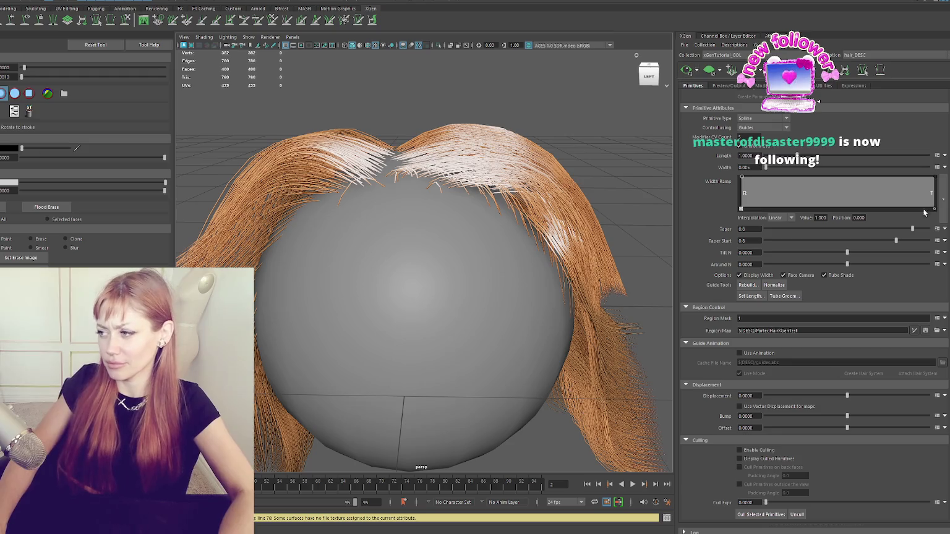
{"action": "left_click", "coordinate": [913, 332]}
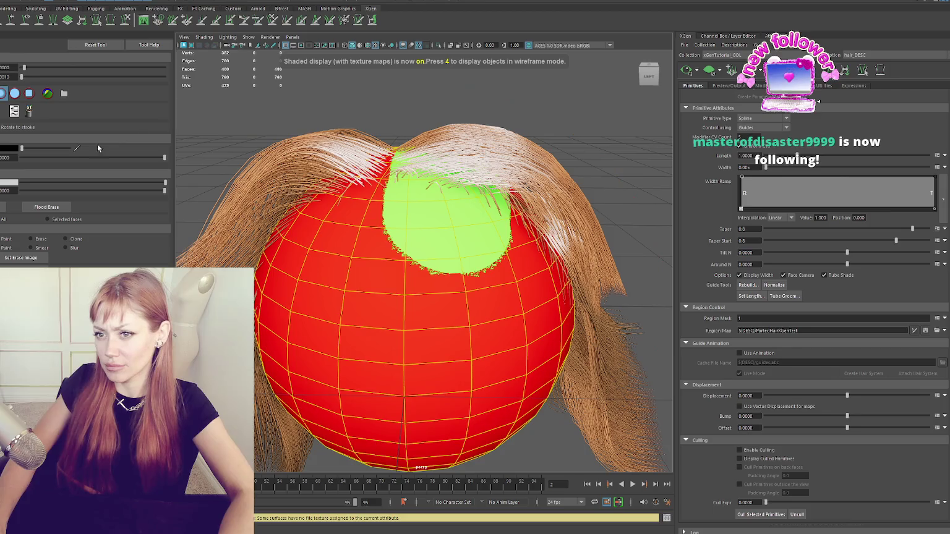
{"action": "left_click", "coordinate": [86, 45]}
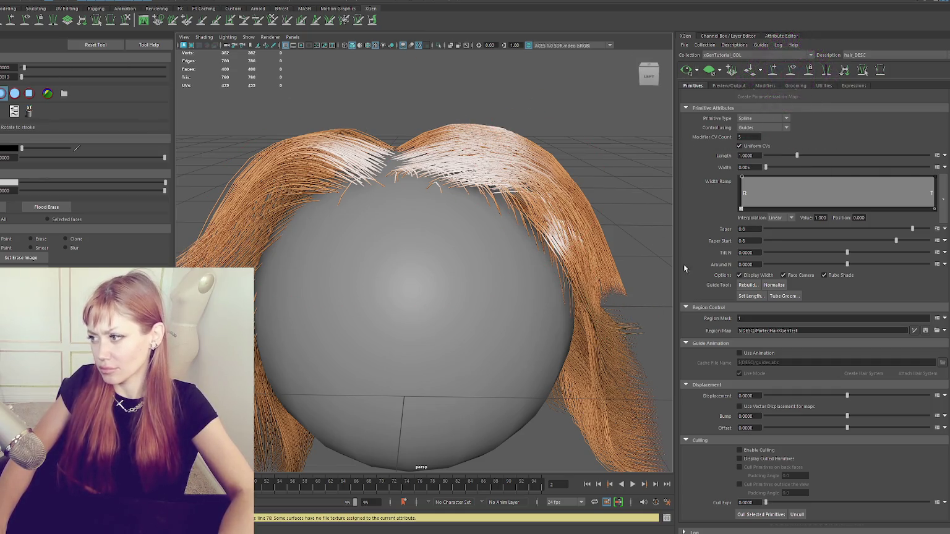
{"action": "left_click", "coordinate": [914, 330]}
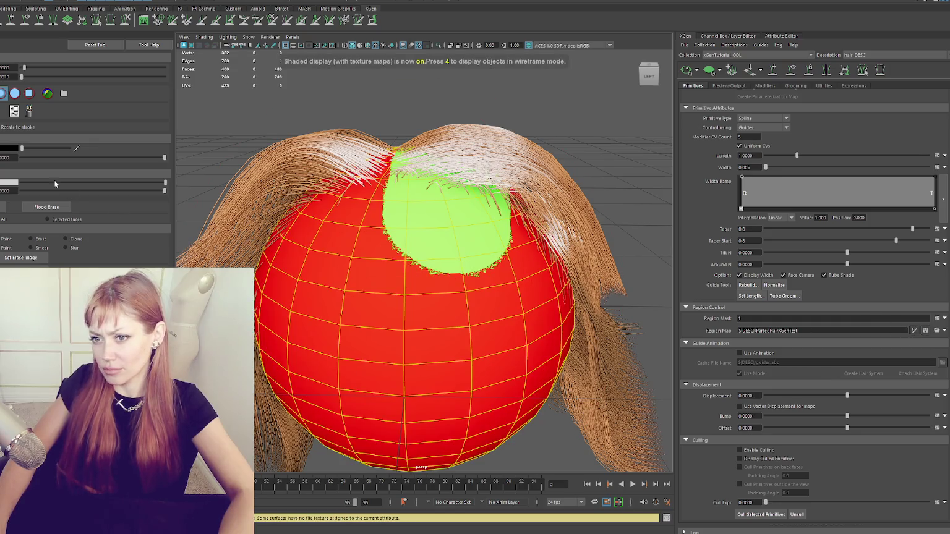
Choose bright green as the paint colour and enlarge the brush radius.
{"action": "left_click", "coordinate": [13, 151]}
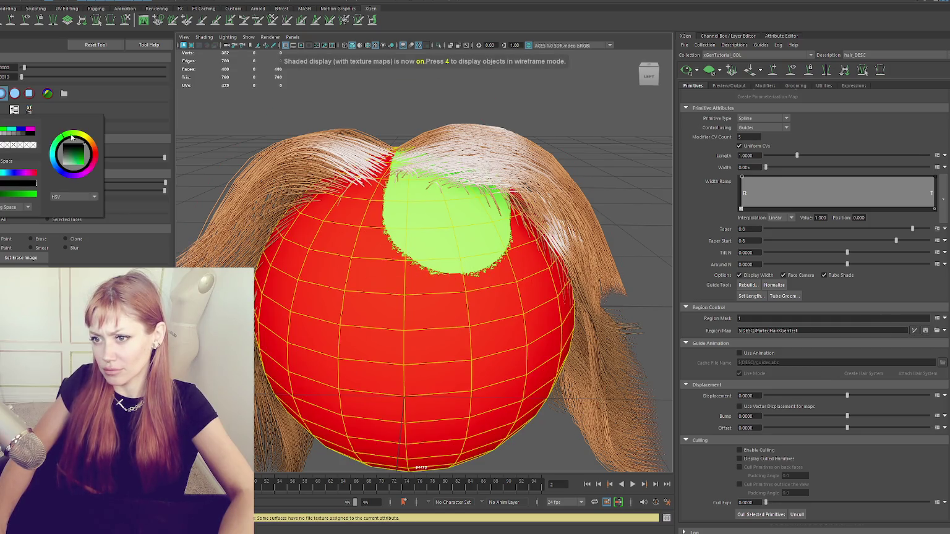
{"action": "left_click", "coordinate": [3, 130]}
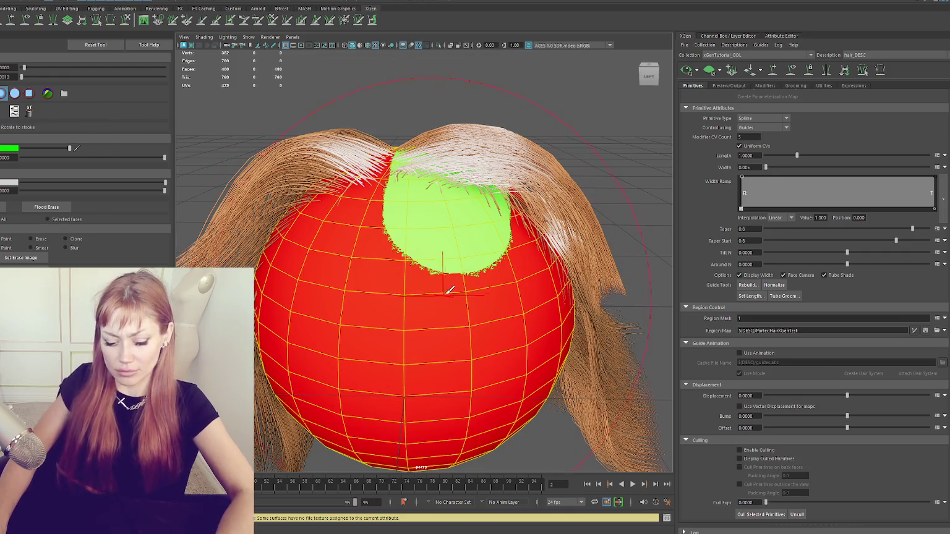
{"action": "mouse_move", "coordinate": [460, 282]}
{"action": "left_mouse_down"}
{"action": "mouse_move", "coordinate": [385, 283]}
{"action": "mouse_move", "coordinate": [420, 175]}
{"action": "mouse_move", "coordinate": [395, 175]}
{"action": "mouse_move", "coordinate": [416, 272]}
{"action": "left_mouse_up"}
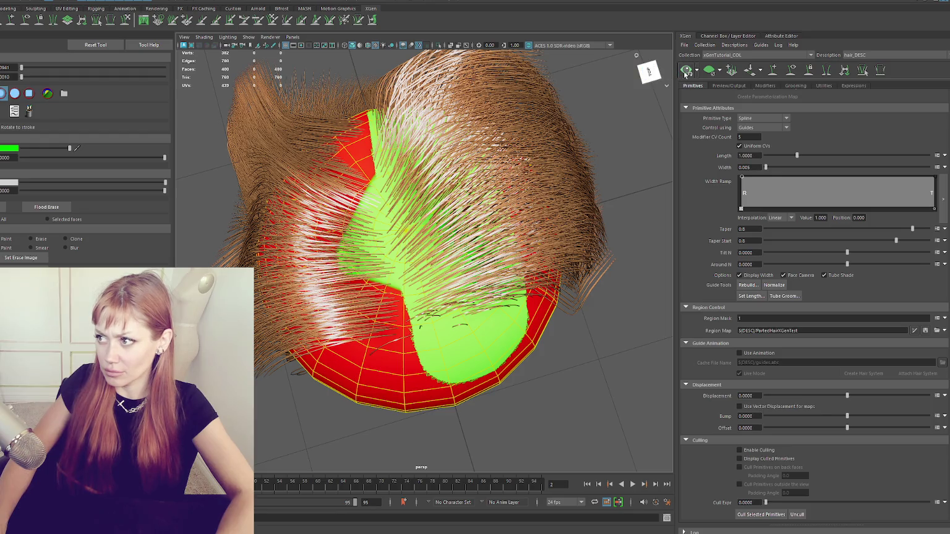
{"action": "left_click", "coordinate": [688, 72]}
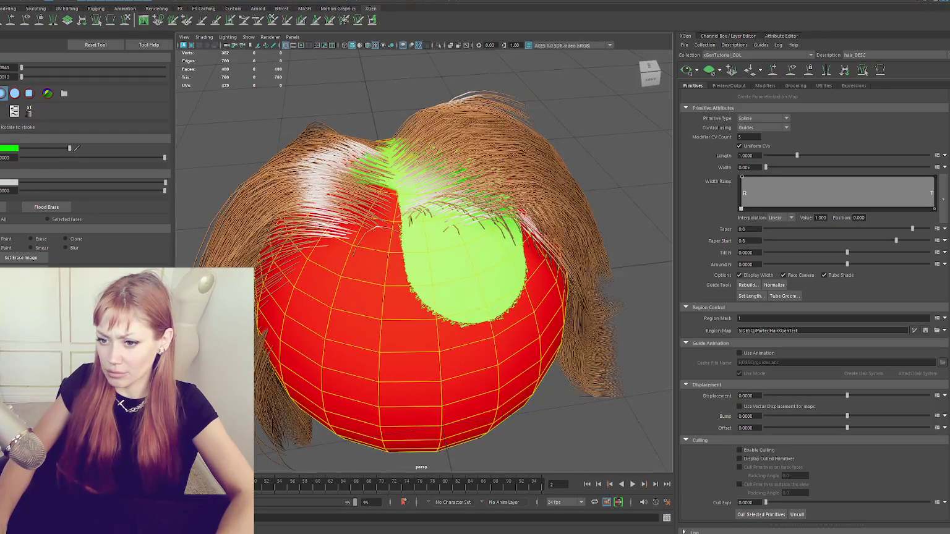
Paint green down and left across the scalp and save the region map to re-part the hair.
{"action": "left_click", "coordinate": [925, 330]}
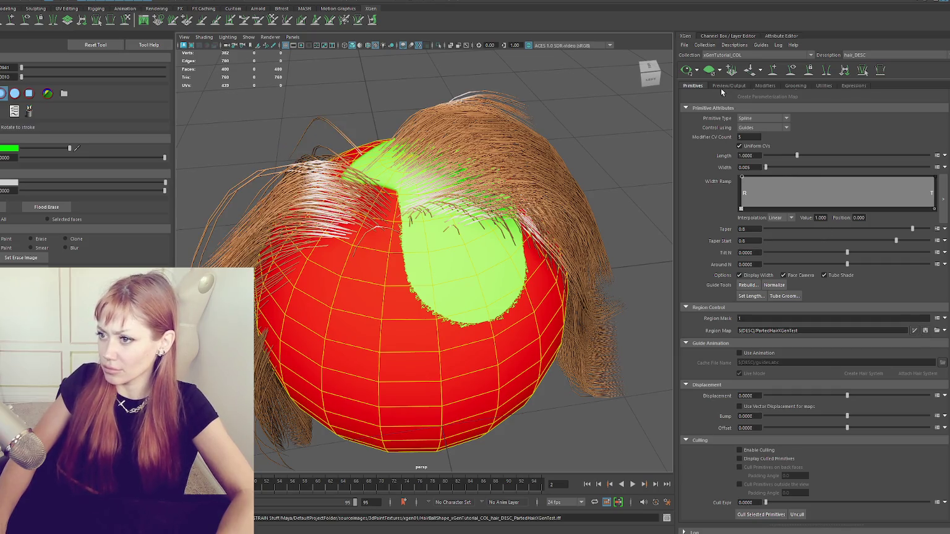
{"action": "left_click_drag", "start_coordinate": [551, 149], "coordinate": [516, 213], "text": "alt"}
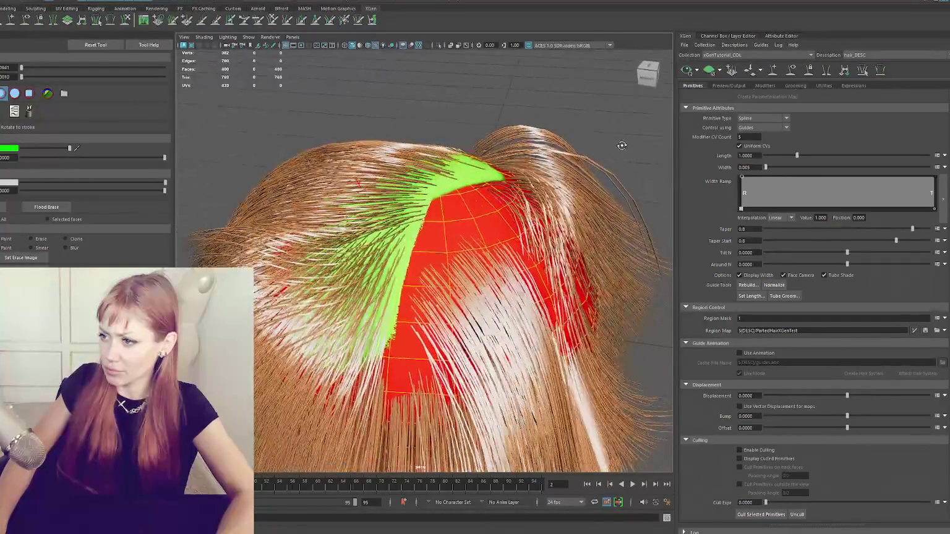
{"action": "left_click_drag", "start_coordinate": [459, 206], "coordinate": [381, 308]}
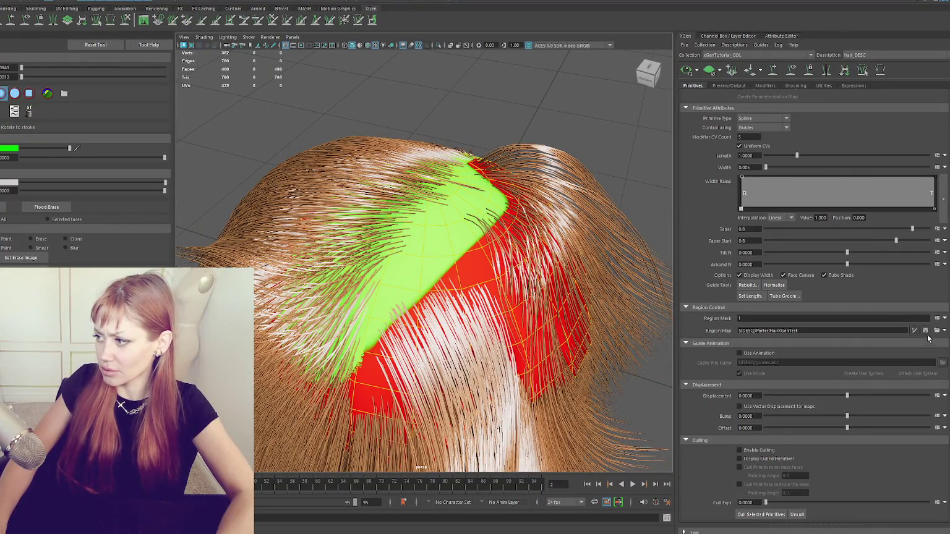
{"action": "left_click", "coordinate": [925, 331]}
{"action": "left_click_drag", "start_coordinate": [480, 219], "coordinate": [470, 155], "text": "alt"}
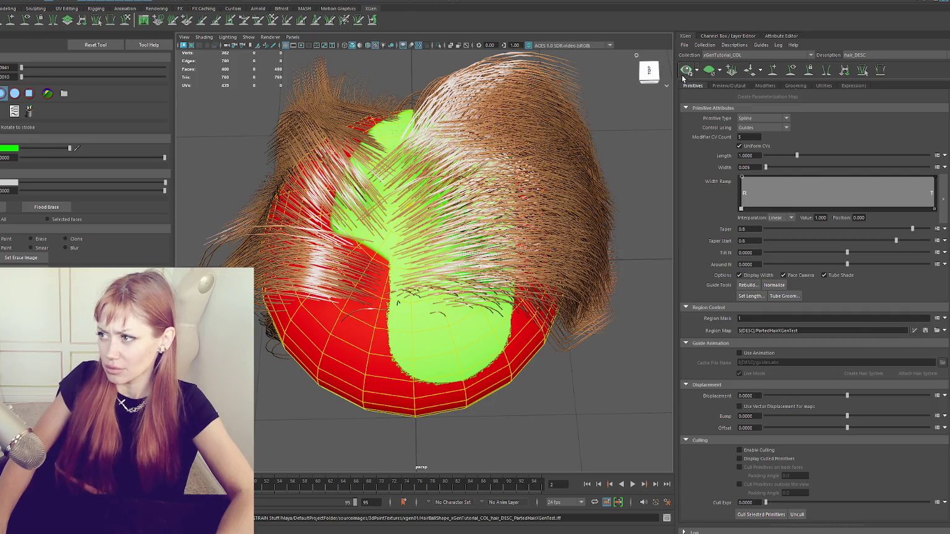
{"action": "mouse_move", "coordinate": [507, 154]}
{"action": "left_mouse_down", "text": "alt"}
{"action": "mouse_move", "coordinate": [516, 186]}
{"action": "mouse_move", "coordinate": [655, 187]}
{"action": "left_mouse_up", "text": "alt"}
{"action": "mouse_move", "coordinate": [504, 229]}
{"action": "left_mouse_down", "text": "alt"}
{"action": "mouse_move", "coordinate": [323, 239]}
{"action": "mouse_move", "coordinate": [330, 255]}
{"action": "mouse_move", "coordinate": [445, 212]}
{"action": "mouse_move", "coordinate": [346, 228]}
{"action": "mouse_move", "coordinate": [419, 217]}
{"action": "left_mouse_up", "text": "alt"}
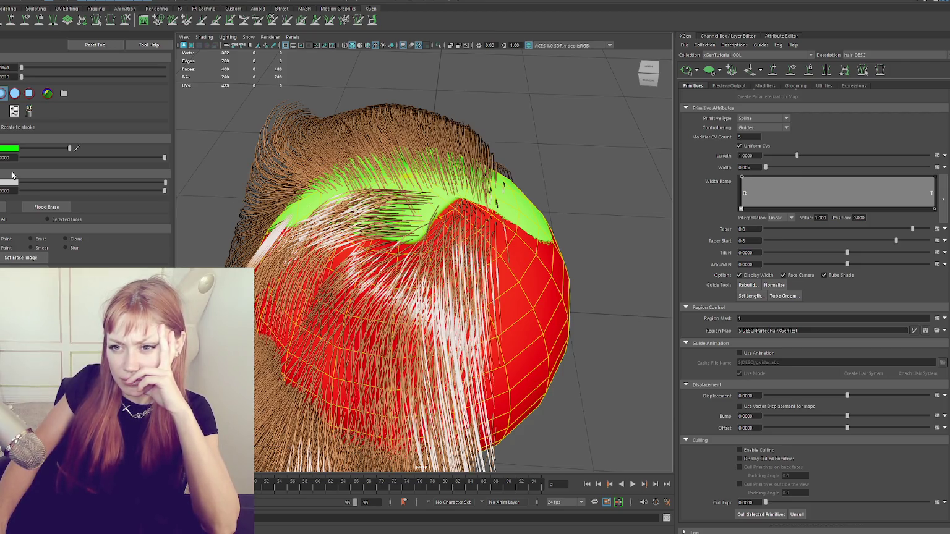
Flood the whole region map with red and save it.
{"action": "left_click", "coordinate": [2, 184]}
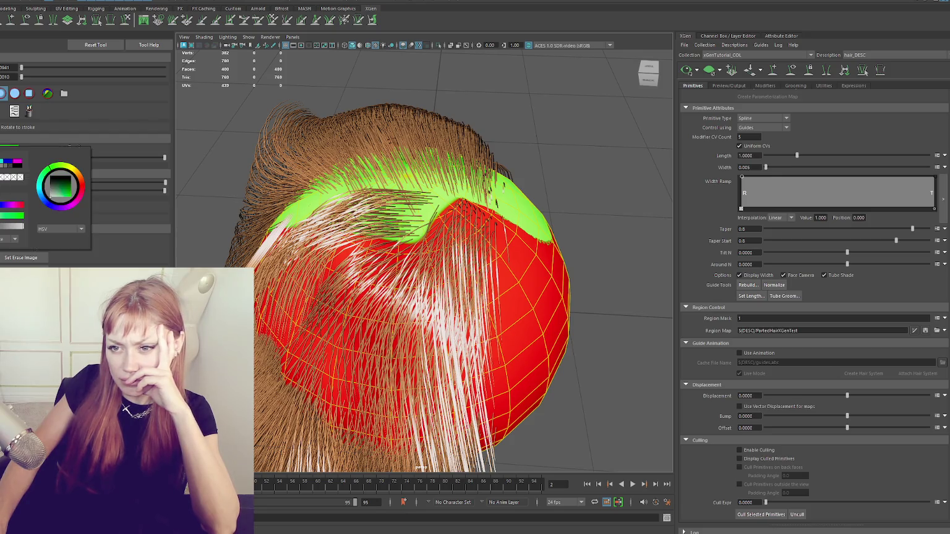
{"action": "left_click", "coordinate": [3, 208]}
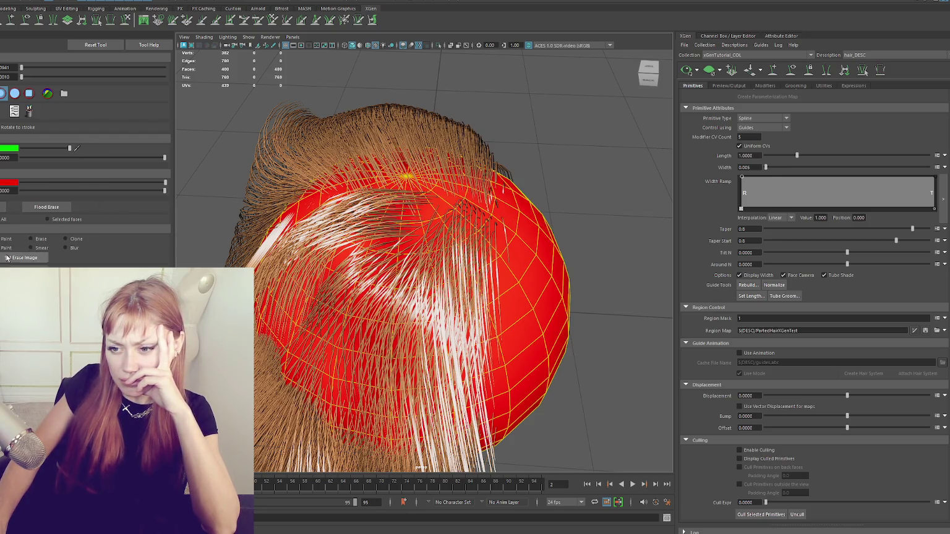
{"action": "left_click", "coordinate": [925, 330]}
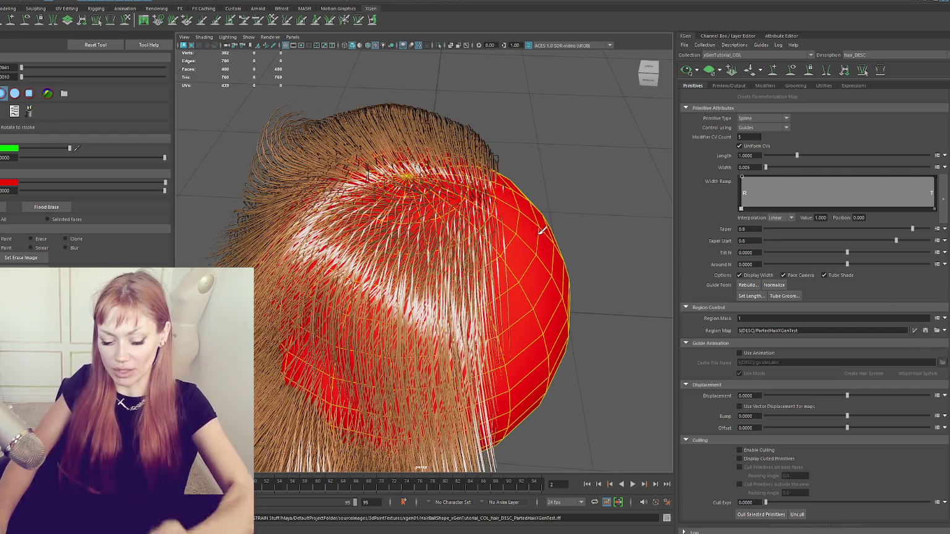
Paint green from the scalp centre down the front, then shrink the brush radius.
{"action": "left_click_drag", "start_coordinate": [512, 242], "coordinate": [346, 235], "text": "alt"}
{"action": "mouse_move", "coordinate": [418, 151]}
{"action": "left_mouse_down"}
{"action": "mouse_move", "coordinate": [473, 263]}
{"action": "mouse_move", "coordinate": [487, 243]}
{"action": "left_mouse_up"}
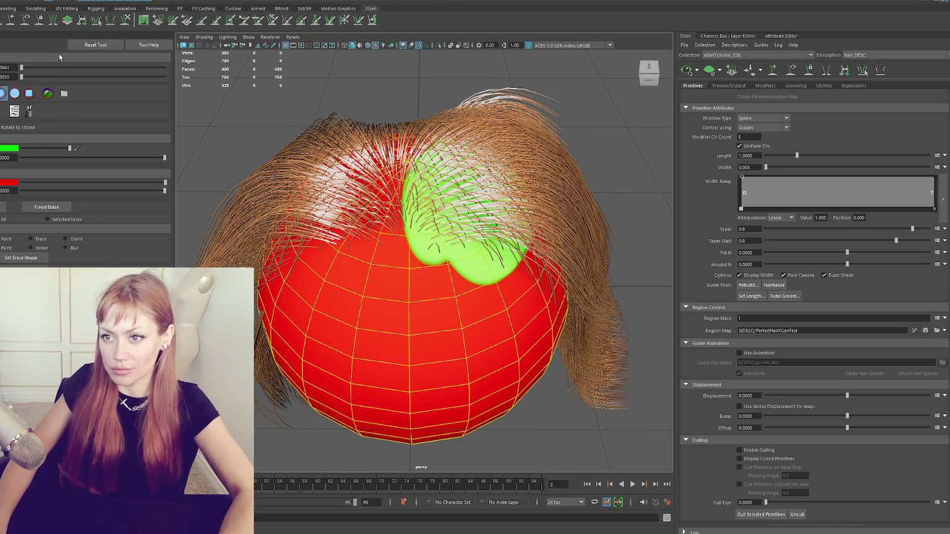
{"action": "left_click_drag", "start_coordinate": [476, 210], "coordinate": [460, 216]}
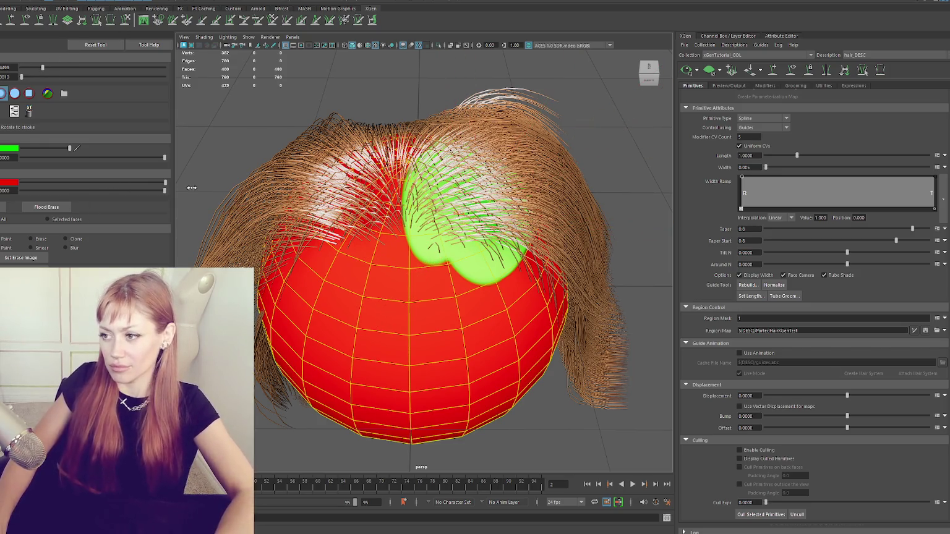
{"action": "scroll", "coordinate": [461, 214], "scroll_direction": "down", "scroll_amount": 3}
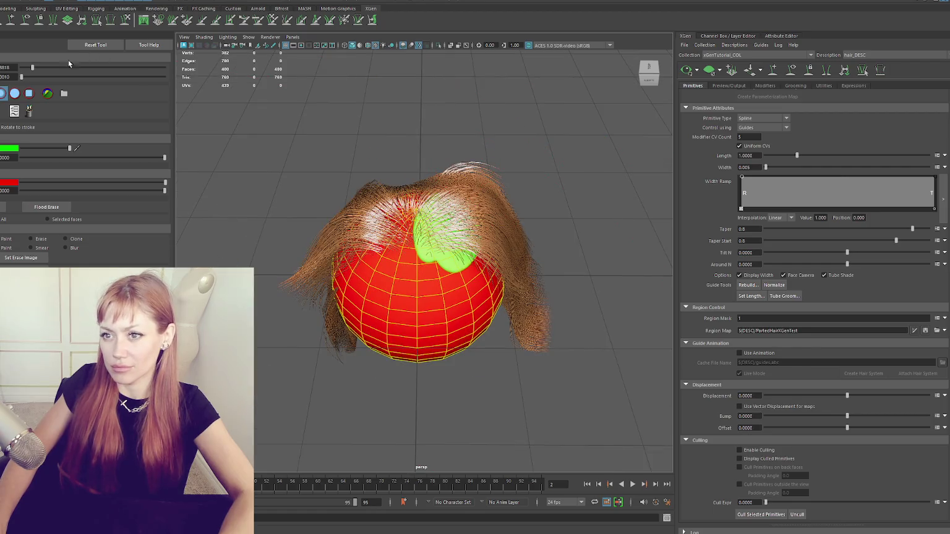
{"action": "mouse_move", "coordinate": [470, 271]}
{"action": "left_mouse_down"}
{"action": "mouse_move", "coordinate": [441, 275]}
{"action": "mouse_move", "coordinate": [482, 288]}
{"action": "mouse_move", "coordinate": [387, 254]}
{"action": "mouse_move", "coordinate": [440, 270]}
{"action": "left_mouse_up"}
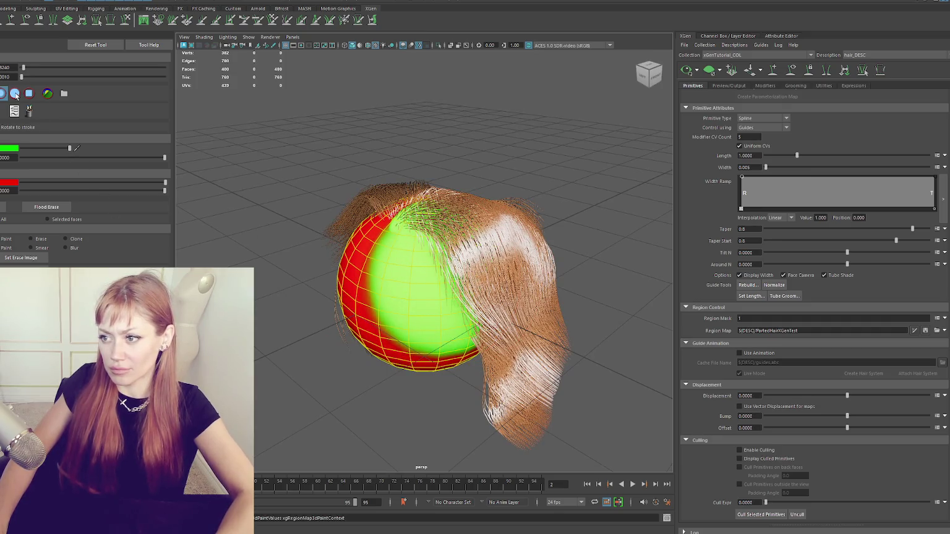
Switch to the square brush profile and set a new brush radius, undoing stray strokes.
{"action": "key", "text": "ctrl+z"}
{"action": "key", "text": "shift+z"}
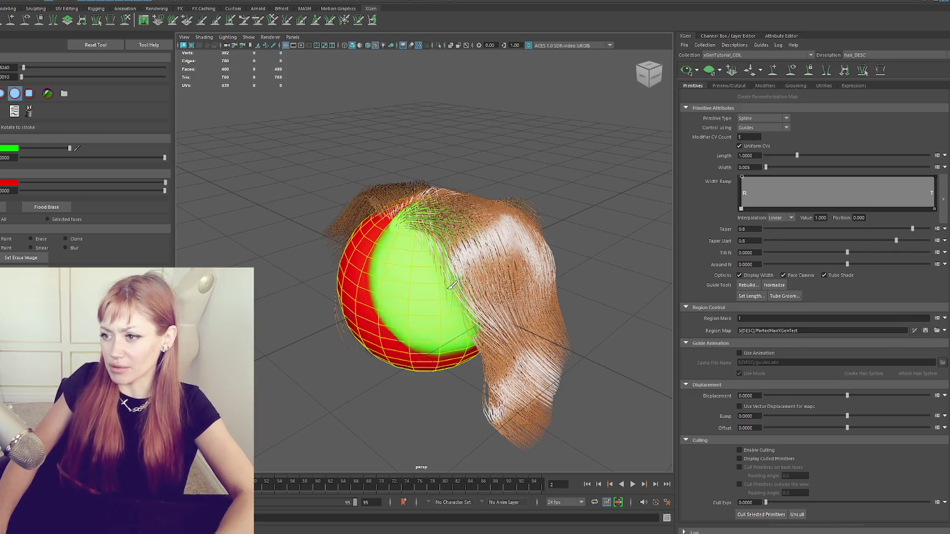
{"action": "left_click", "coordinate": [30, 94]}
{"action": "left_click_drag", "start_coordinate": [486, 267], "coordinate": [426, 284]}
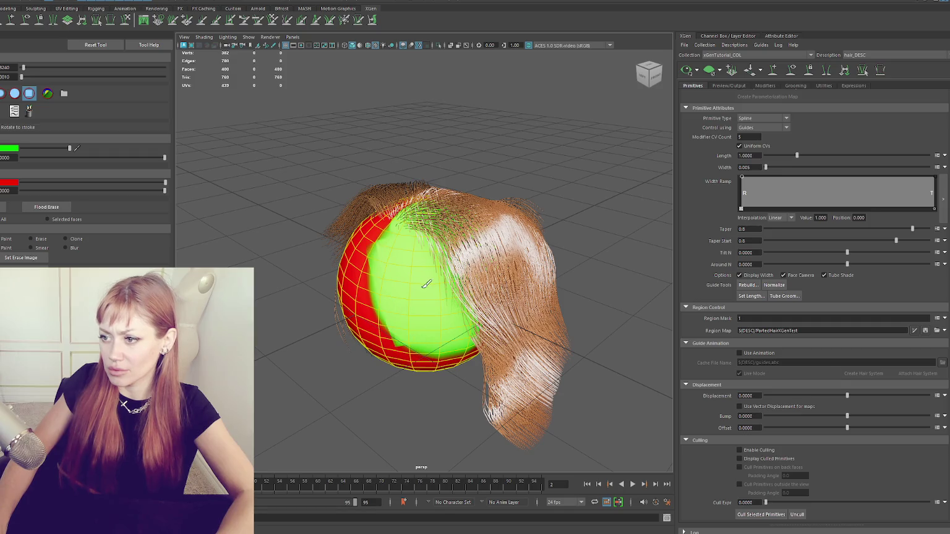
{"action": "key", "text": "ctrl+z"}
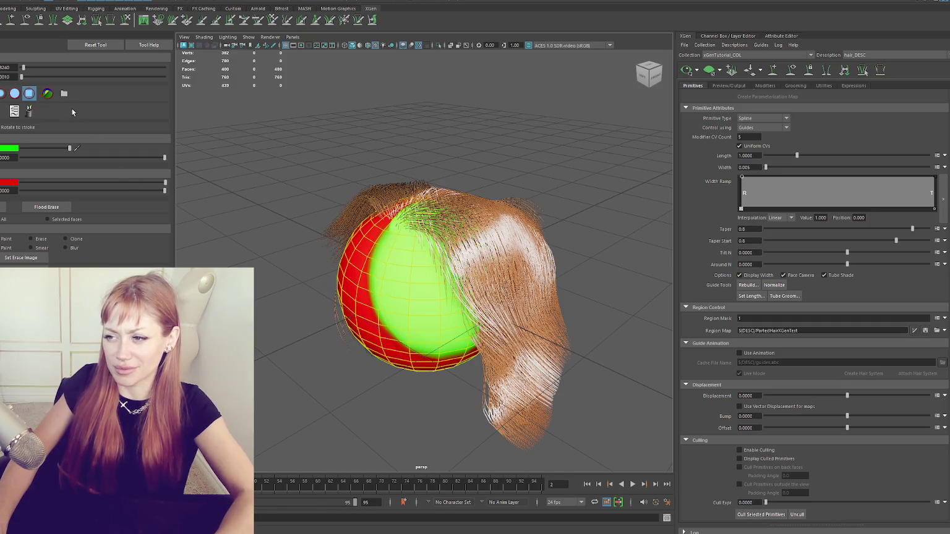
{"action": "key", "text": "ctrl+z"}
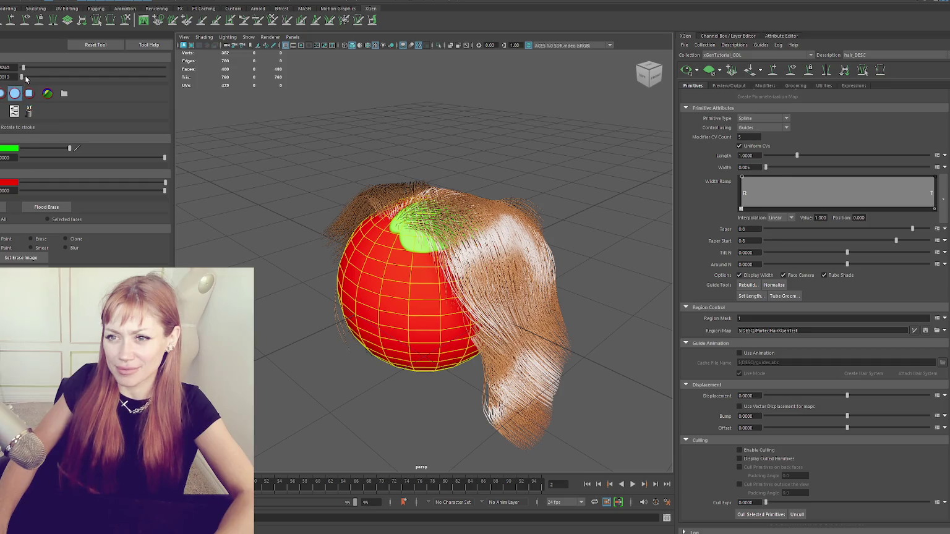
{"action": "left_click", "coordinate": [5, 68]}
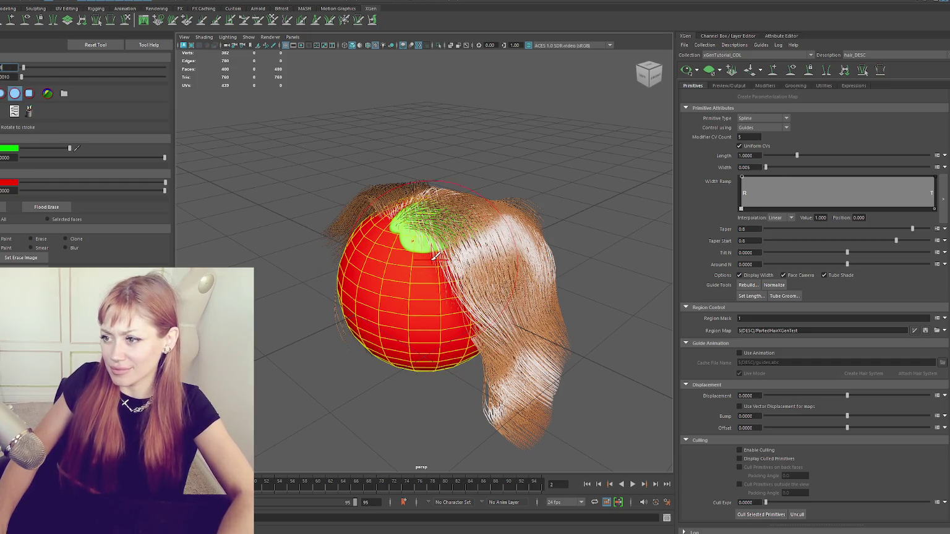
{"action": "key", "text": "Return"}
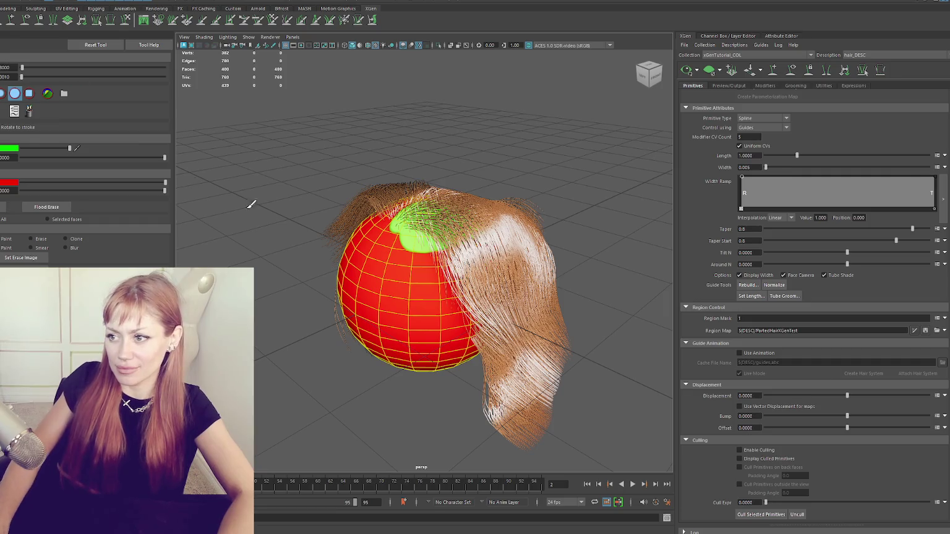
Paint green over one side of the sphere along the boundary and save the region map.
{"action": "mouse_move", "coordinate": [440, 246]}
{"action": "left_mouse_down"}
{"action": "mouse_move", "coordinate": [396, 303]}
{"action": "mouse_move", "coordinate": [464, 233]}
{"action": "left_mouse_up"}
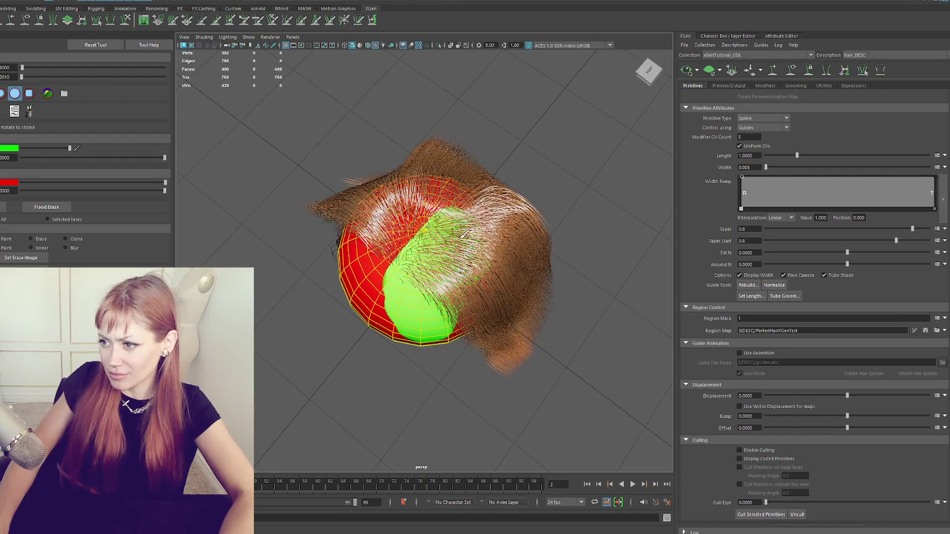
{"action": "left_click_drag", "start_coordinate": [522, 208], "coordinate": [427, 297], "text": "alt"}
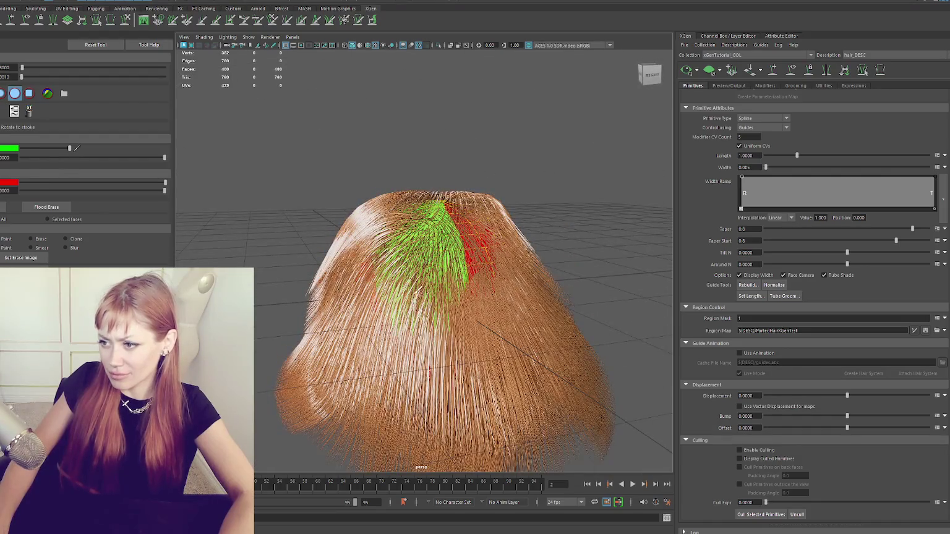
{"action": "left_click_drag", "start_coordinate": [375, 228], "coordinate": [466, 288], "text": "alt"}
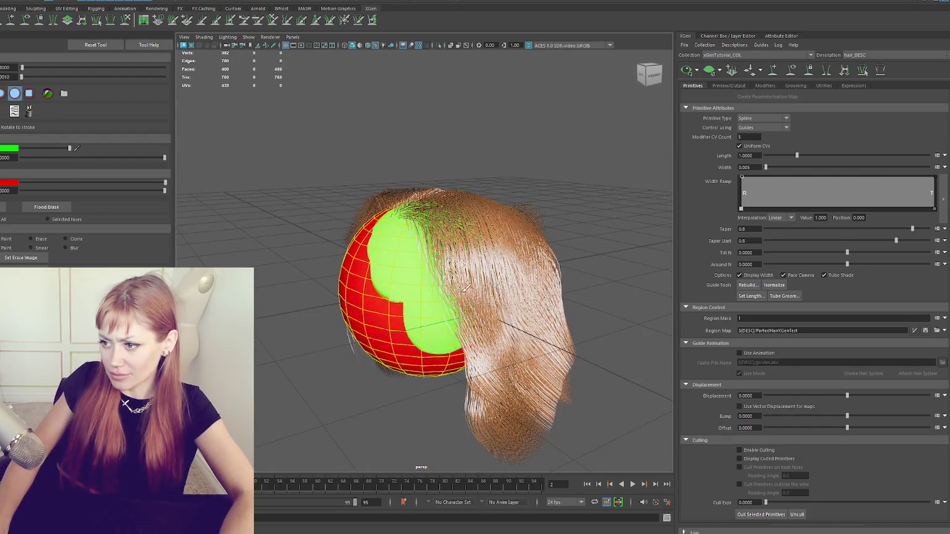
{"action": "left_click_drag", "start_coordinate": [485, 318], "coordinate": [418, 358], "text": "alt"}
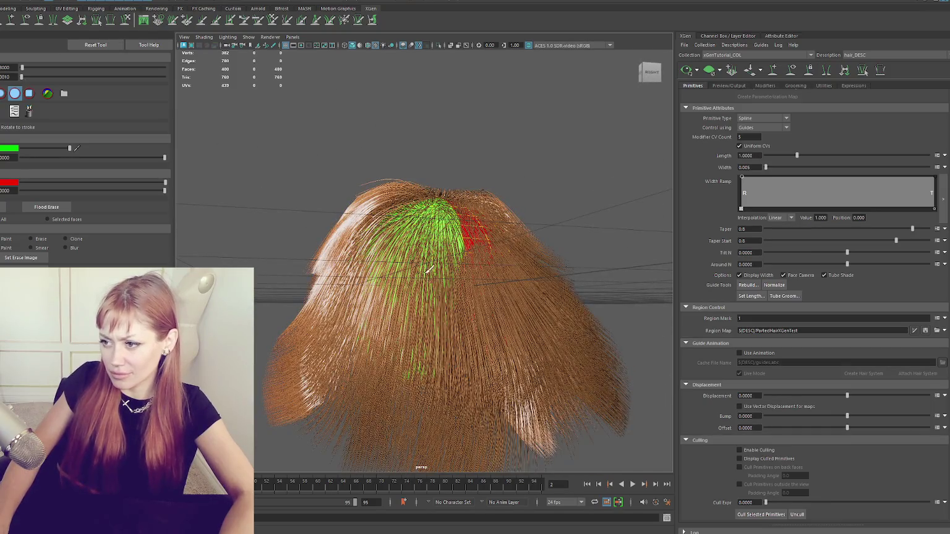
{"action": "left_click_drag", "start_coordinate": [413, 321], "coordinate": [491, 366], "text": "alt"}
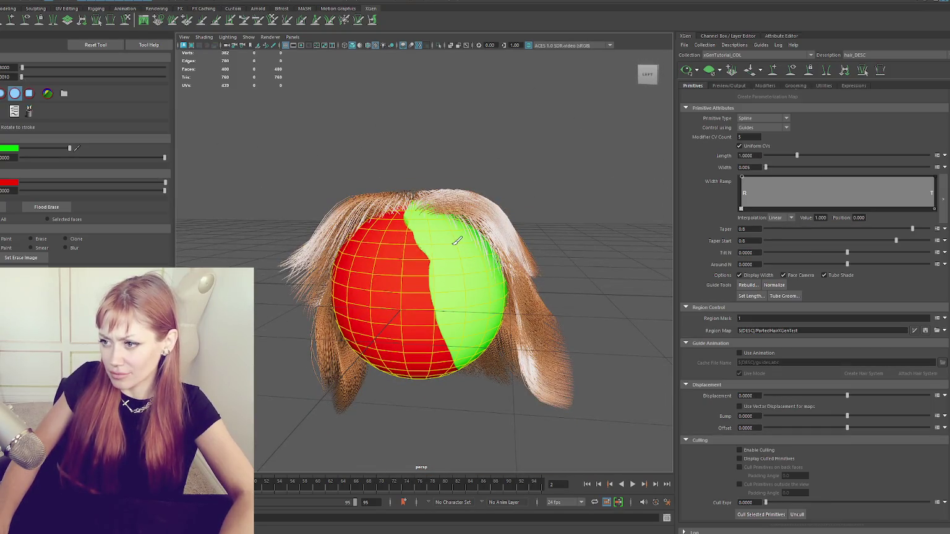
{"action": "left_click_drag", "start_coordinate": [457, 242], "coordinate": [486, 367]}
{"action": "left_click", "coordinate": [924, 331]}
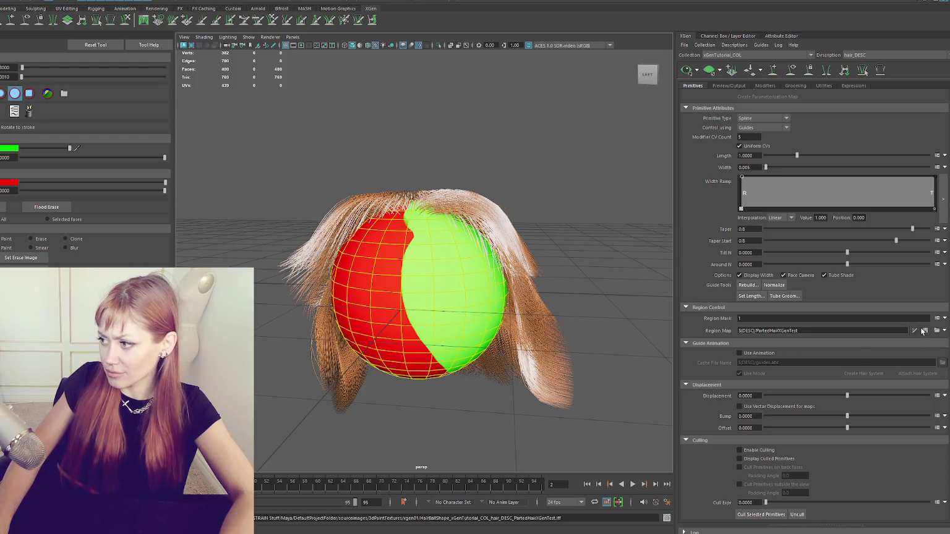
{"action": "mouse_move", "coordinate": [660, 262]}
{"action": "left_mouse_down", "text": "alt"}
{"action": "mouse_move", "coordinate": [412, 263]}
{"action": "mouse_move", "coordinate": [447, 212]}
{"action": "mouse_move", "coordinate": [437, 151]}
{"action": "left_mouse_up", "text": "alt"}
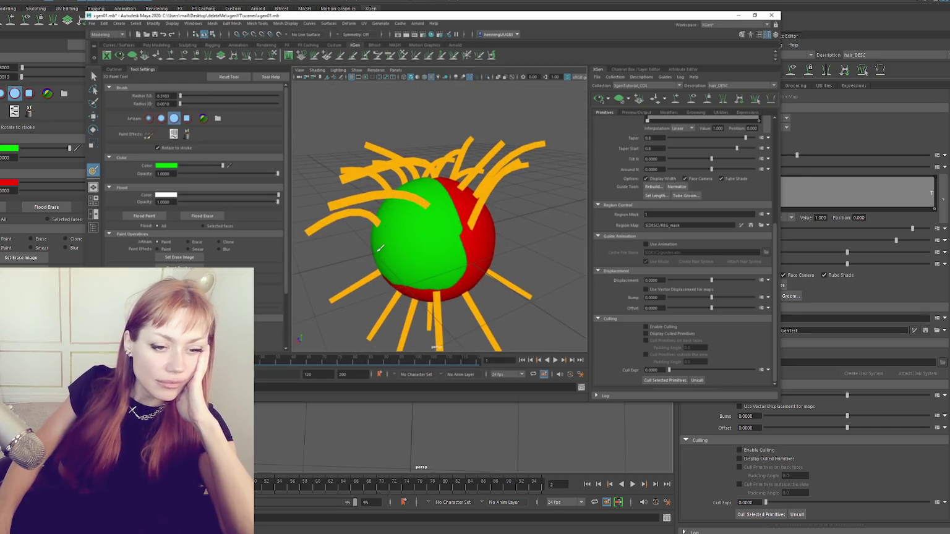
Play the Maya video until the Script Editor reports the missing hairBall_geo.ptx region mask.
{"action": "left_click_drag", "start_coordinate": [431, 271], "coordinate": [424, 267]}
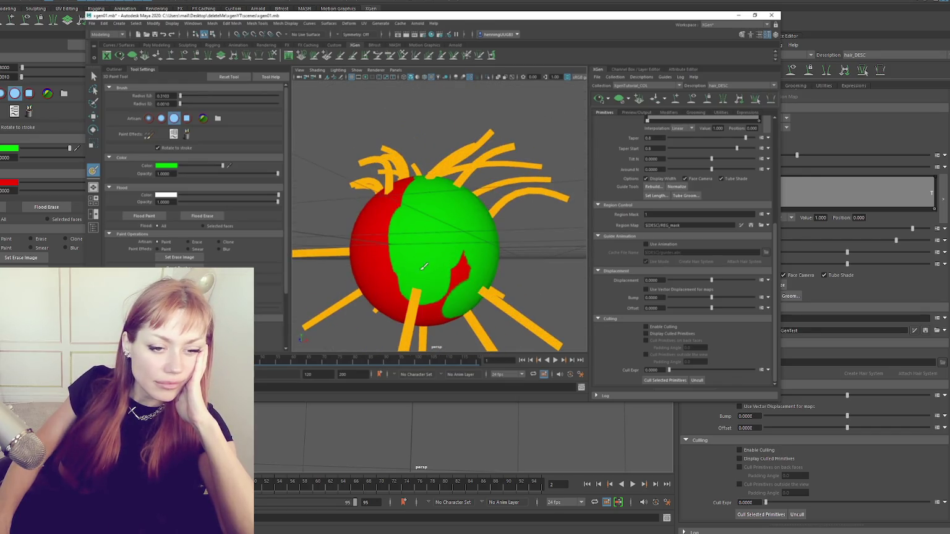
{"action": "left_click_drag", "start_coordinate": [468, 302], "coordinate": [456, 253], "text": "alt"}
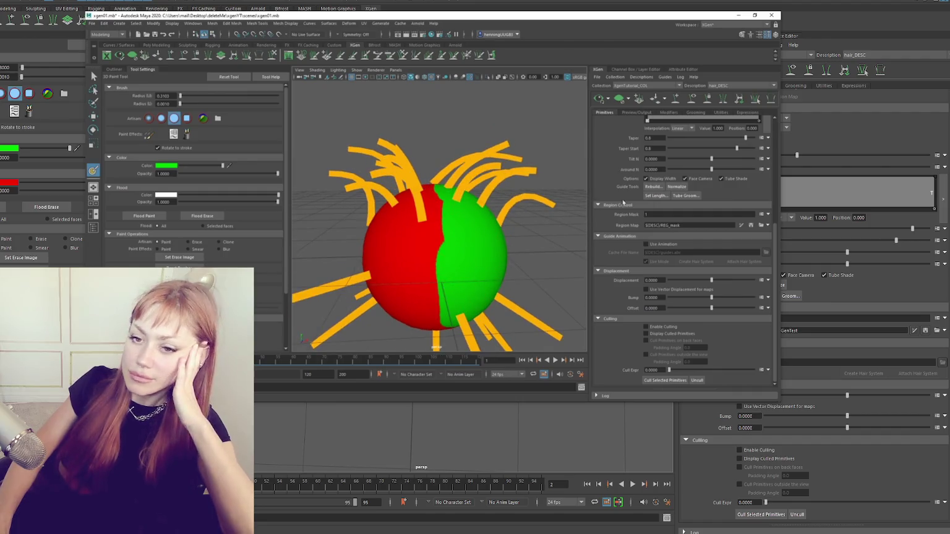
{"action": "left_click", "coordinate": [751, 226]}
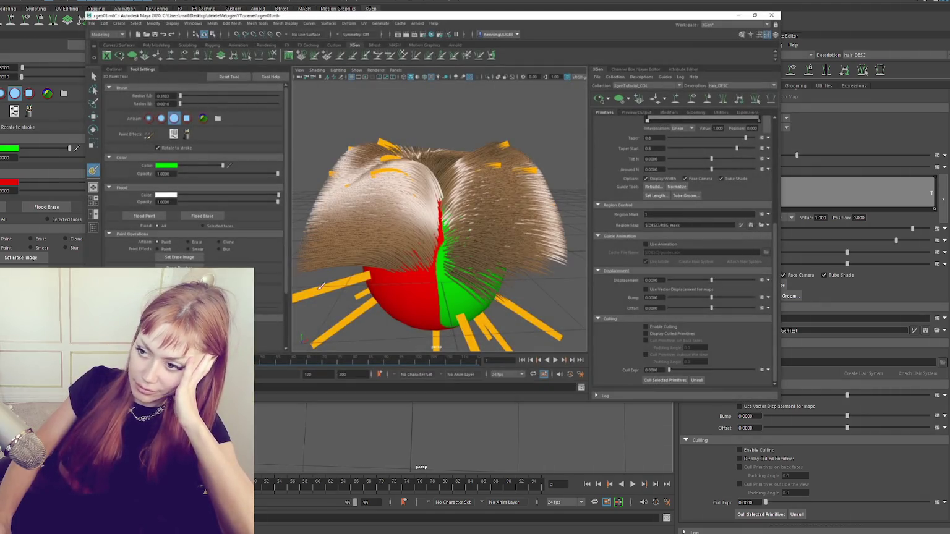
{"action": "mouse_move", "coordinate": [445, 235]}
{"action": "left_mouse_down", "text": "alt"}
{"action": "mouse_move", "coordinate": [500, 253]}
{"action": "mouse_move", "coordinate": [482, 279]}
{"action": "left_mouse_up", "text": "alt"}
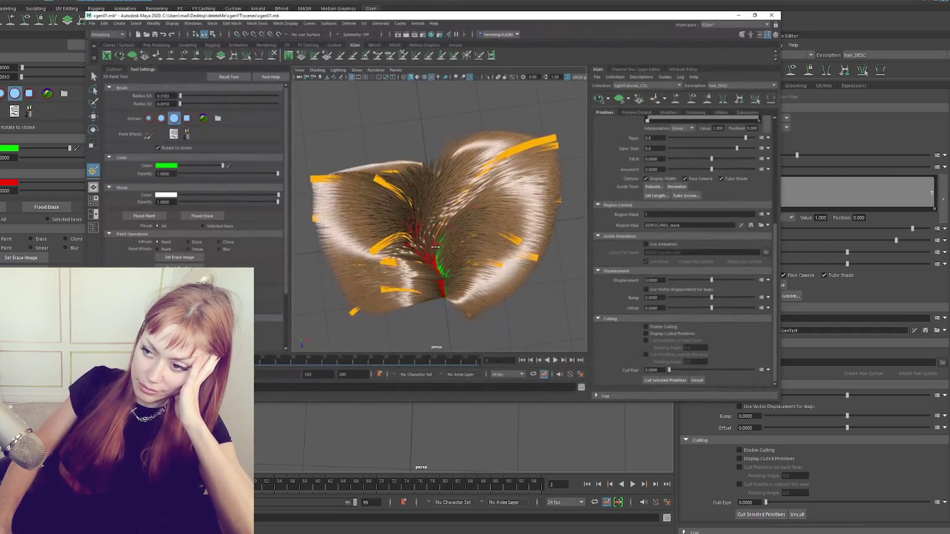
{"action": "scroll", "coordinate": [441, 252], "scroll_direction": "up", "scroll_amount": 3}
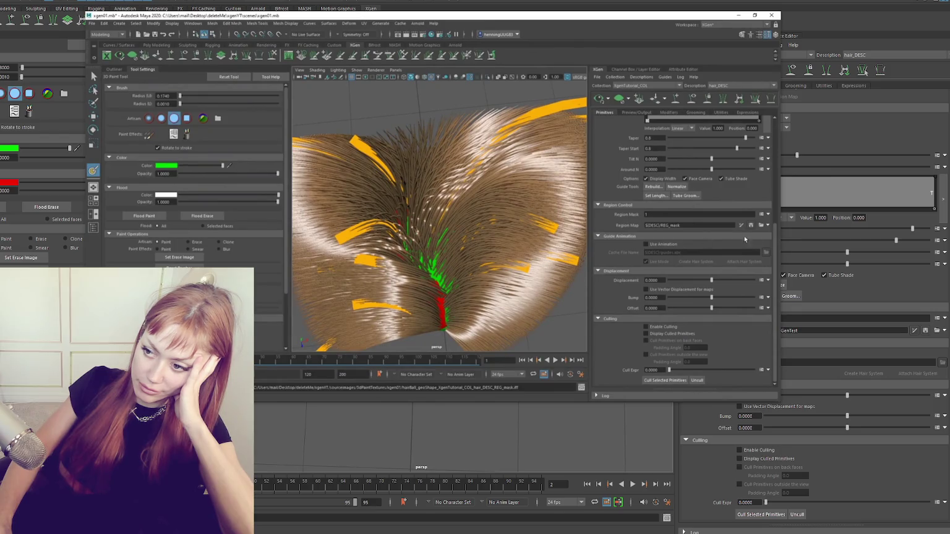
{"action": "mouse_move", "coordinate": [470, 235]}
{"action": "left_mouse_down", "text": "alt"}
{"action": "mouse_move", "coordinate": [467, 204]}
{"action": "mouse_move", "coordinate": [434, 211]}
{"action": "mouse_move", "coordinate": [444, 210]}
{"action": "left_mouse_up", "text": "alt"}
{"action": "scroll", "coordinate": [467, 204], "scroll_direction": "down", "scroll_amount": 3}
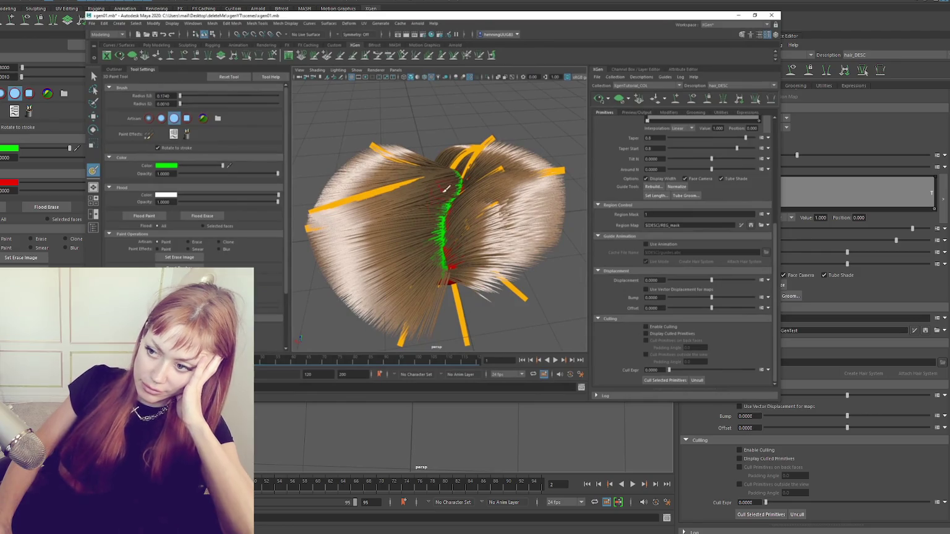
{"action": "mouse_move", "coordinate": [478, 200]}
{"action": "left_mouse_down", "text": "alt"}
{"action": "mouse_move", "coordinate": [421, 192]}
{"action": "mouse_move", "coordinate": [458, 236]}
{"action": "left_mouse_up", "text": "alt"}
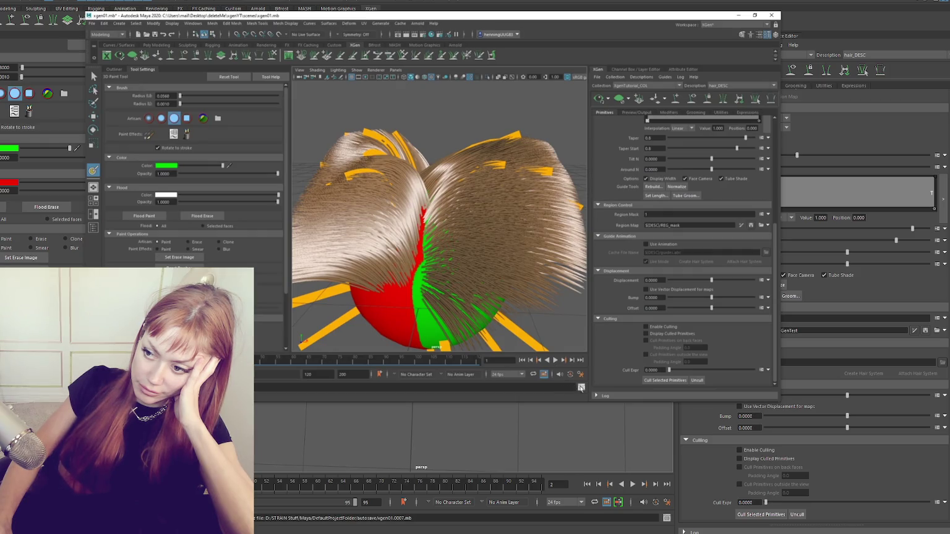
{"action": "left_click", "coordinate": [581, 388]}
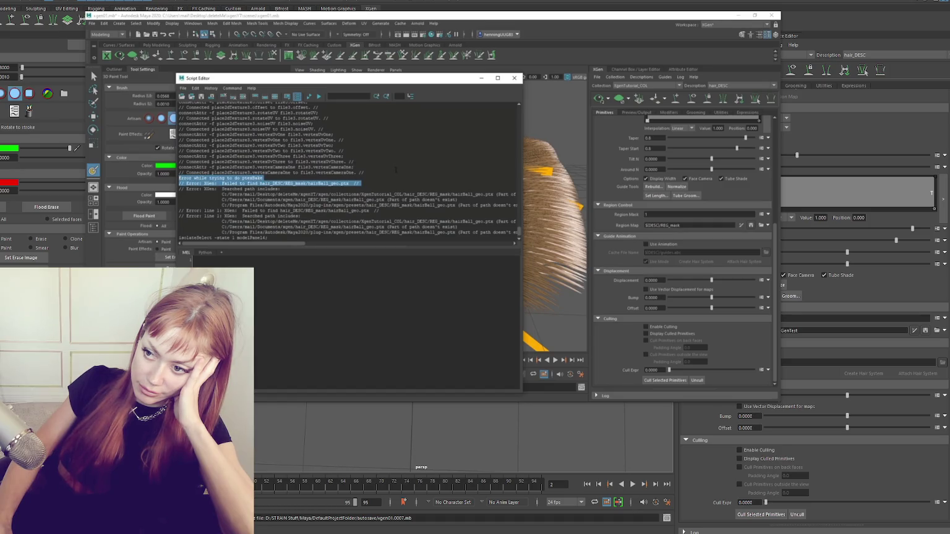
Play the video past the Maya prefs folder back to the parted hair sphere.
{"action": "left_click", "coordinate": [513, 79]}
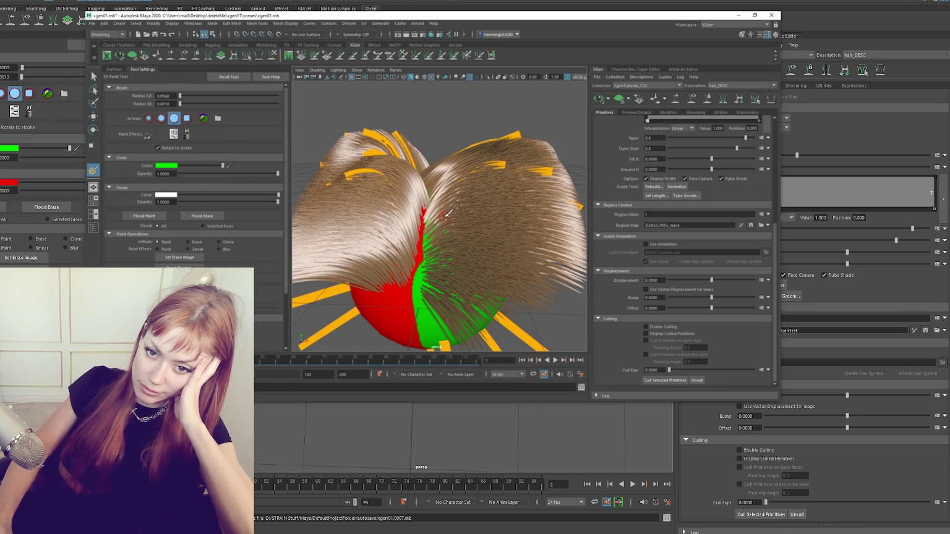
{"action": "left_click_drag", "start_coordinate": [447, 212], "coordinate": [427, 190], "text": "alt"}
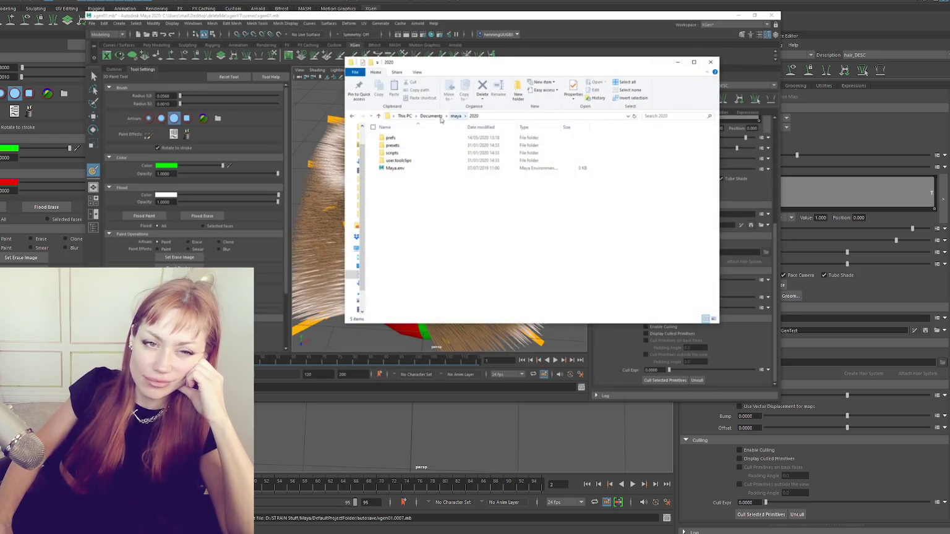
{"action": "left_click", "coordinate": [403, 139]}
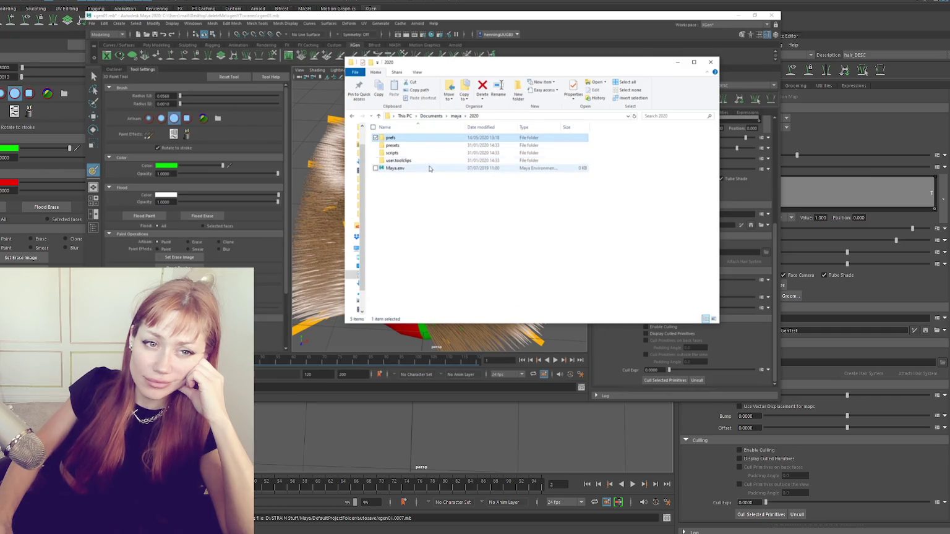
{"action": "key", "text": "alt+Tab"}
{"action": "mouse_move", "coordinate": [427, 176]}
{"action": "left_mouse_down", "text": "alt"}
{"action": "mouse_move", "coordinate": [504, 181]}
{"action": "mouse_move", "coordinate": [445, 176]}
{"action": "mouse_move", "coordinate": [429, 190]}
{"action": "mouse_move", "coordinate": [561, 191]}
{"action": "left_mouse_up", "text": "alt"}
{"action": "key", "text": "w"}
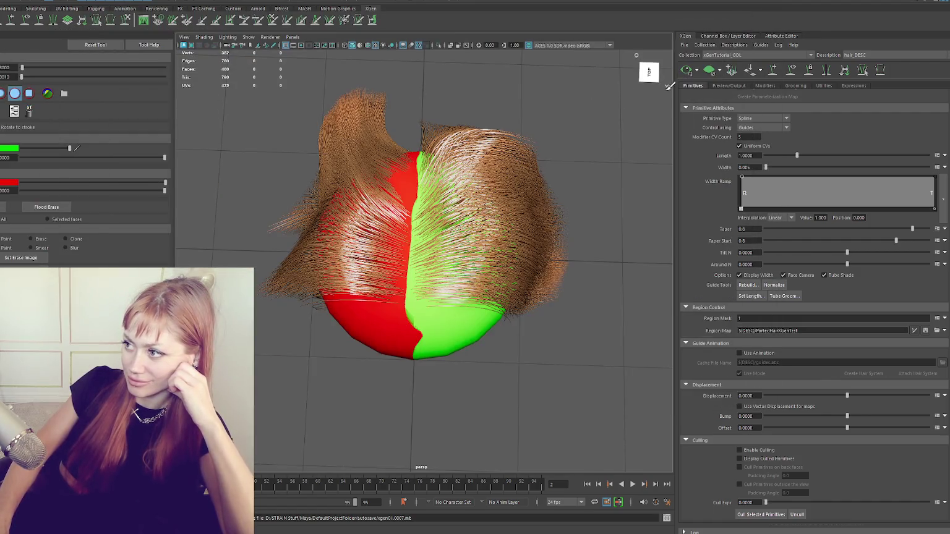
Close the YouTube reference and add a Clumping1 modifier in the XGen Modifiers tab.
{"action": "left_click", "coordinate": [764, 85]}
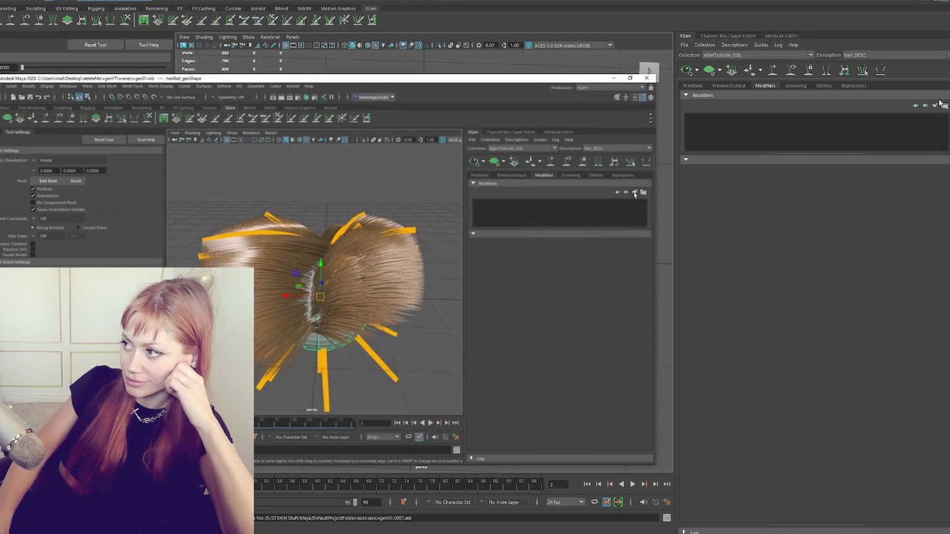
{"action": "left_click", "coordinate": [934, 107]}
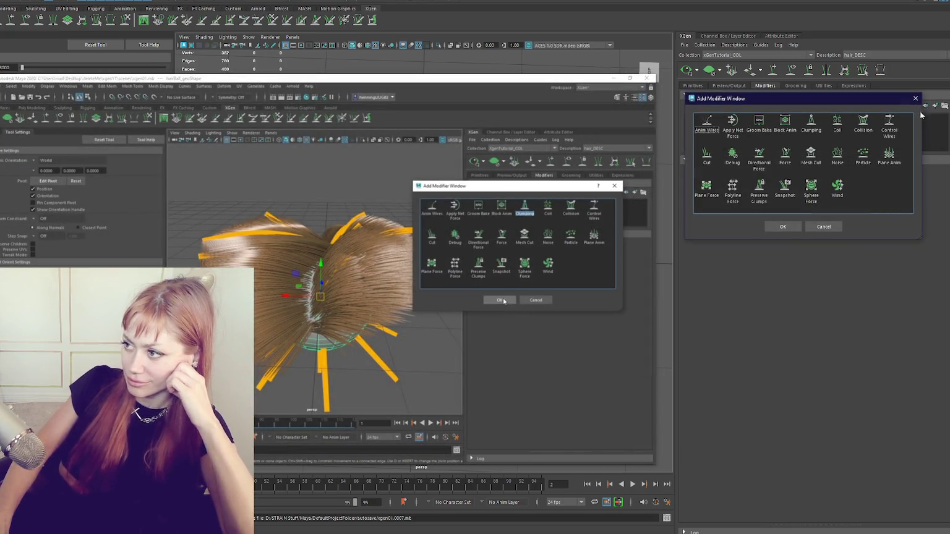
{"action": "left_click", "coordinate": [785, 225]}
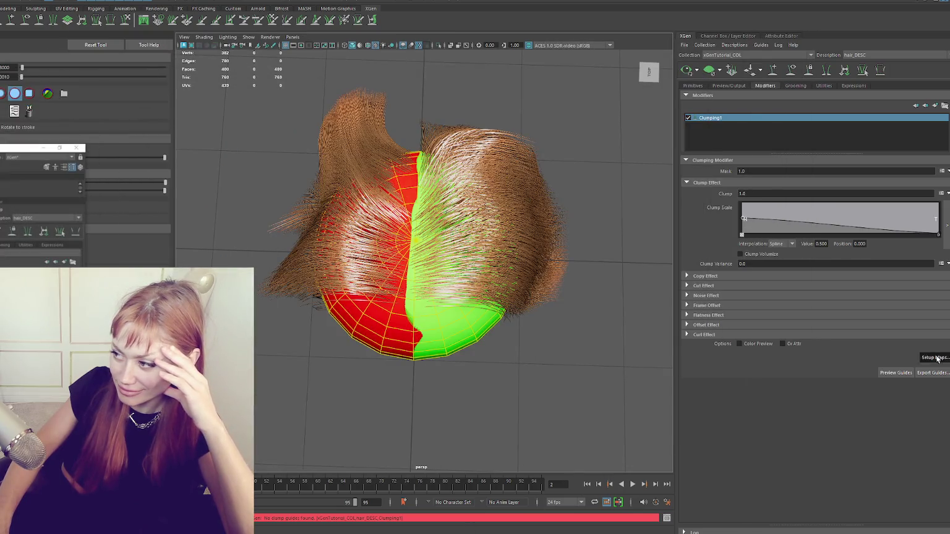
Open Generate Clumping Maps for Clumping1 (Control Map ${DESC}/PartedHairXGenTest, Density 1.0) beside the viewport.
{"action": "left_click", "coordinate": [934, 358]}
{"action": "left_click_drag", "start_coordinate": [470, 144], "coordinate": [836, 105]}
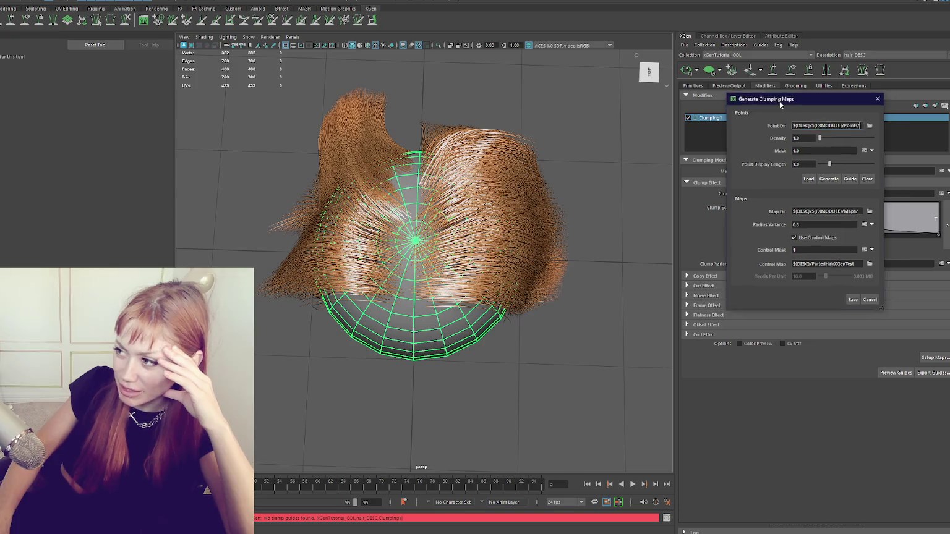
{"action": "left_click_drag", "start_coordinate": [779, 101], "coordinate": [664, 130]}
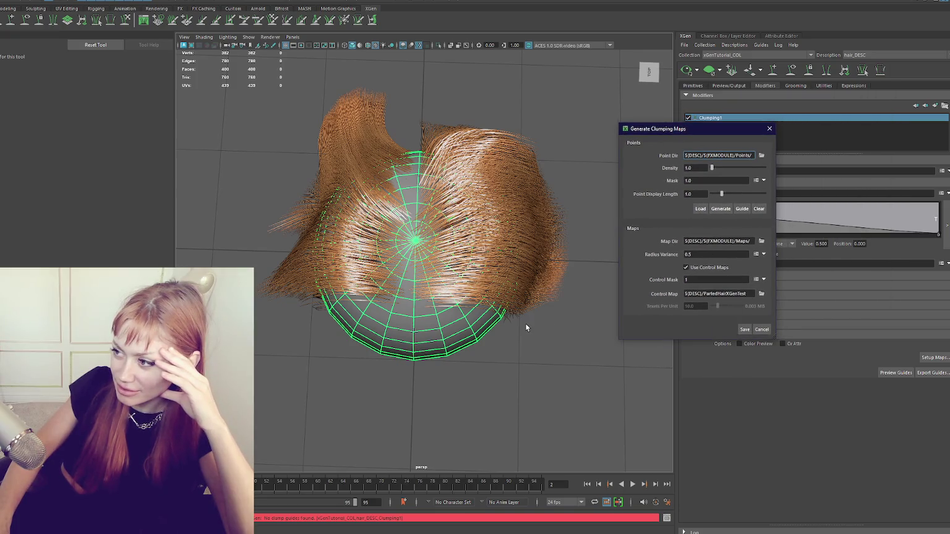
{"action": "mouse_move", "coordinate": [525, 328]}
{"action": "left_mouse_down", "text": "alt"}
{"action": "mouse_move", "coordinate": [416, 226]}
{"action": "mouse_move", "coordinate": [451, 297]}
{"action": "mouse_move", "coordinate": [482, 301]}
{"action": "left_mouse_up", "text": "alt"}
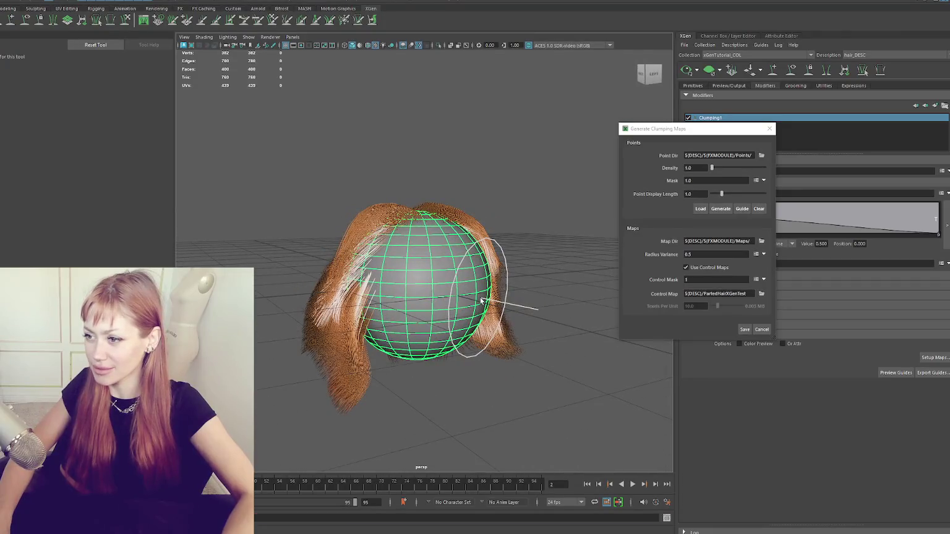
{"action": "key", "text": "ctrl+z"}
{"action": "left_click", "coordinate": [745, 329]}
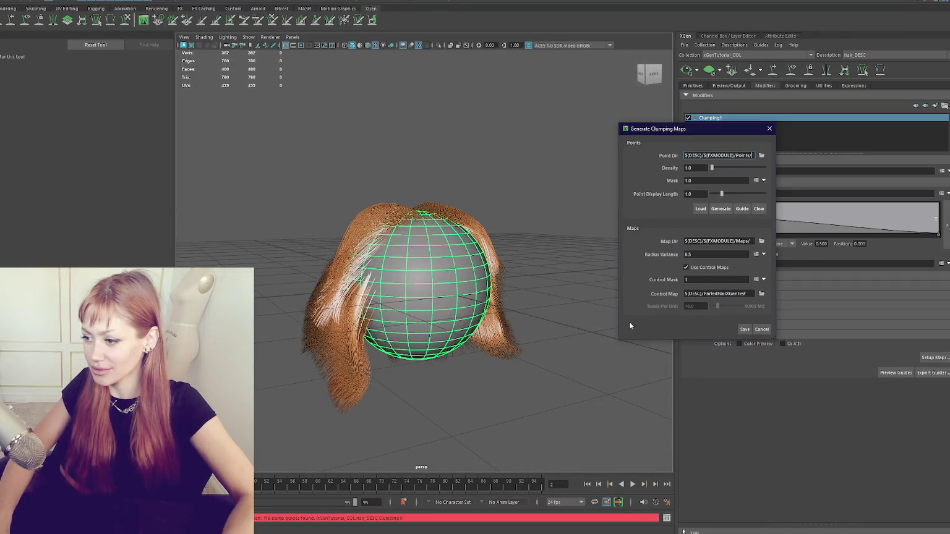
{"action": "left_click_drag", "start_coordinate": [458, 309], "coordinate": [470, 317], "text": "alt"}
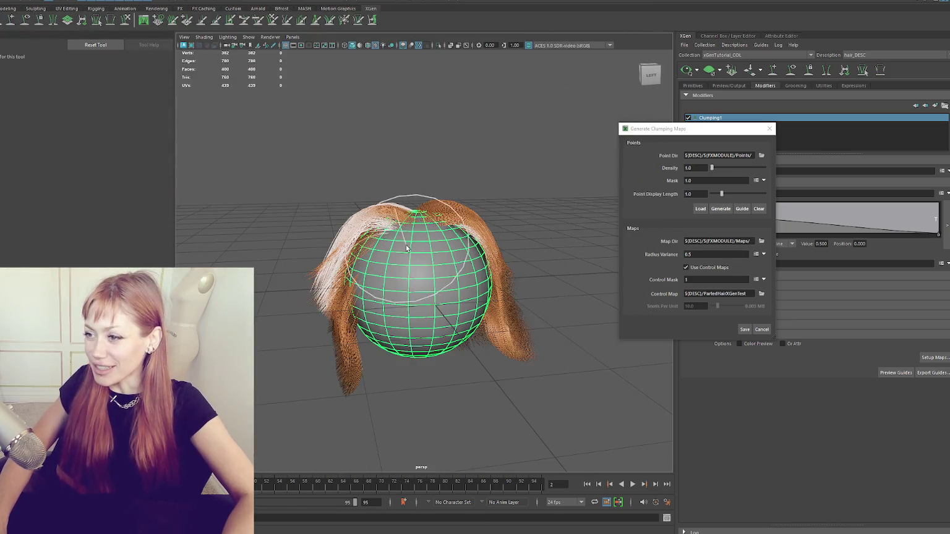
{"action": "mouse_move", "coordinate": [328, 242]}
{"action": "left_mouse_down", "text": "alt"}
{"action": "mouse_move", "coordinate": [142, 233]}
{"action": "mouse_move", "coordinate": [202, 235]}
{"action": "mouse_move", "coordinate": [262, 259]}
{"action": "mouse_move", "coordinate": [278, 244]}
{"action": "mouse_move", "coordinate": [198, 241]}
{"action": "mouse_move", "coordinate": [448, 242]}
{"action": "left_mouse_up", "text": "alt"}
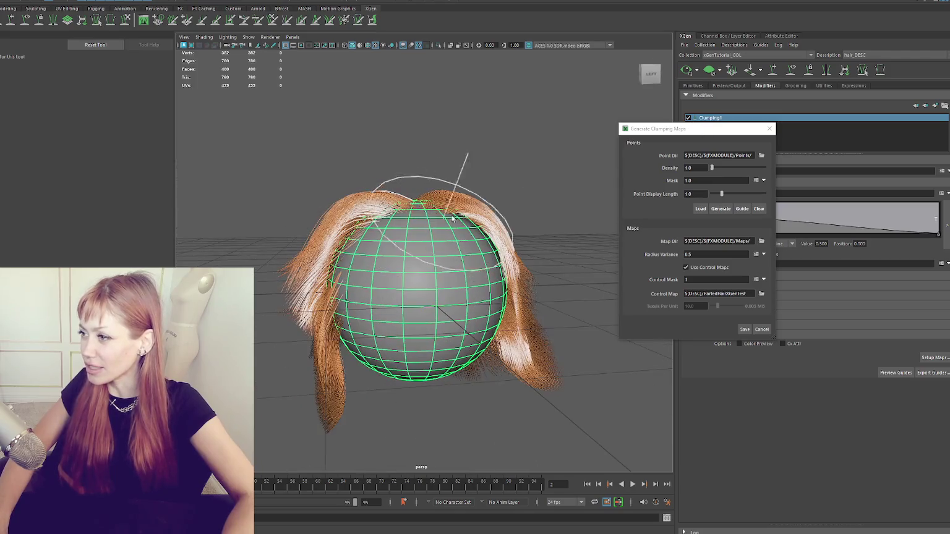
{"action": "left_click_drag", "start_coordinate": [704, 132], "coordinate": [792, 342]}
{"action": "mouse_move", "coordinate": [580, 275]}
{"action": "left_mouse_down", "text": "alt"}
{"action": "mouse_move", "coordinate": [568, 261]}
{"action": "mouse_move", "coordinate": [490, 265]}
{"action": "mouse_move", "coordinate": [529, 271]}
{"action": "left_mouse_up", "text": "alt"}
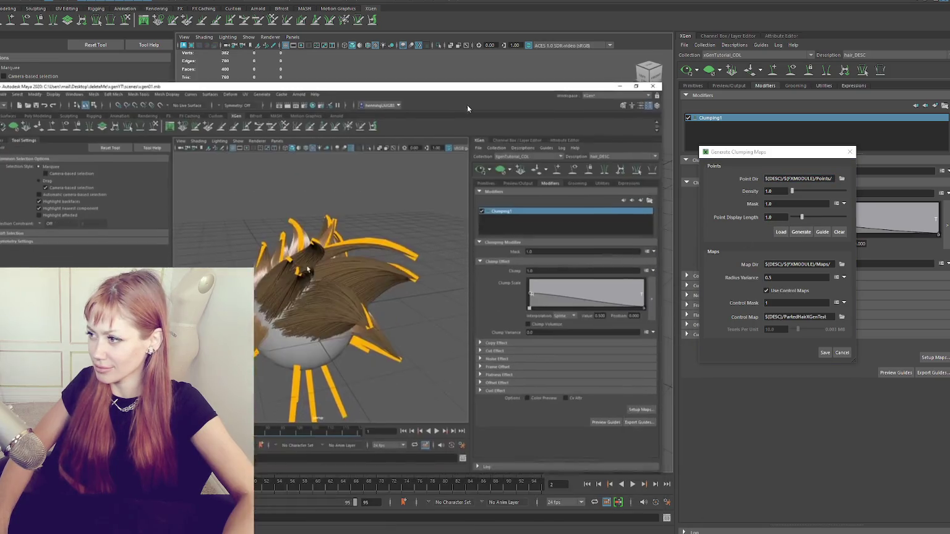
Generate clump points, set Density to 20, and save the clumping maps.
{"action": "left_click", "coordinate": [809, 235]}
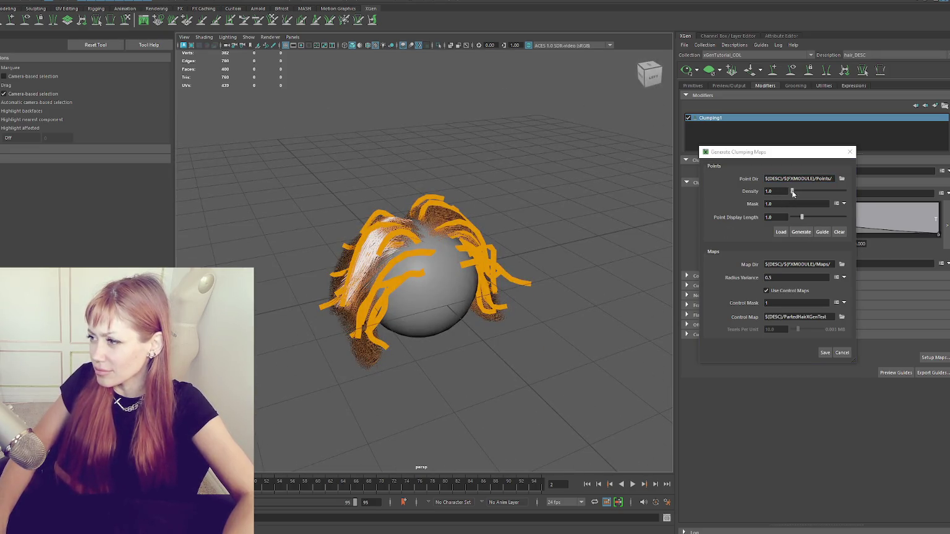
{"action": "left_click_drag", "start_coordinate": [792, 192], "coordinate": [795, 192]}
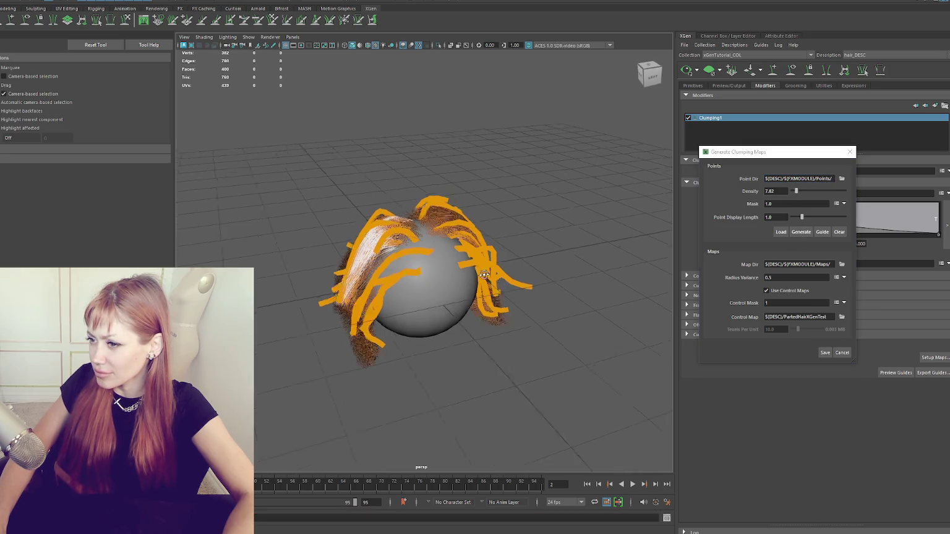
{"action": "left_click_drag", "start_coordinate": [549, 288], "coordinate": [556, 255], "text": "alt"}
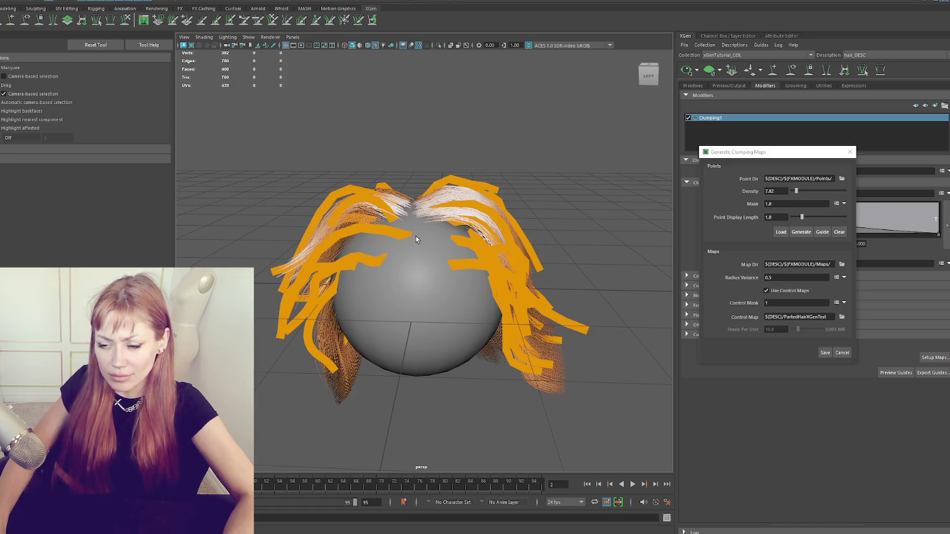
{"action": "left_click_drag", "start_coordinate": [416, 236], "coordinate": [380, 213], "text": "alt"}
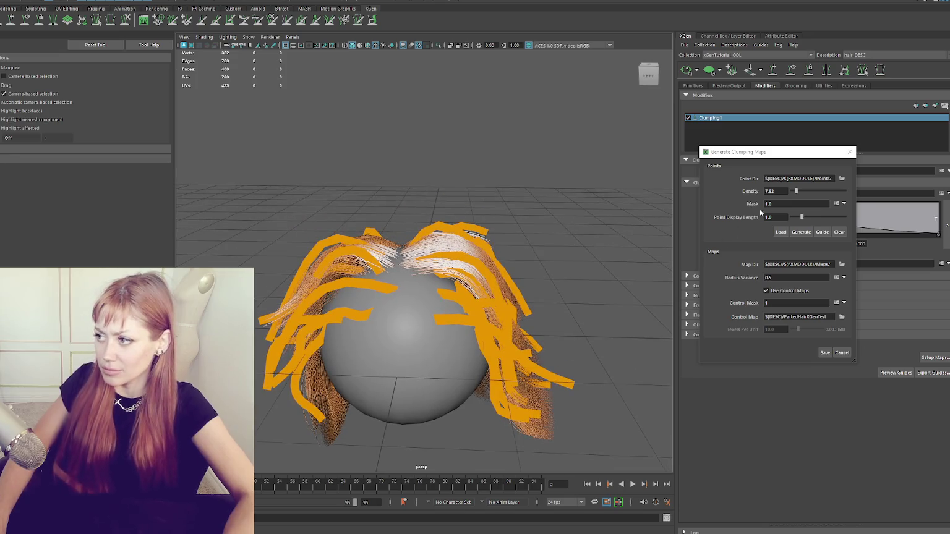
{"action": "left_click", "coordinate": [773, 191]}
{"action": "type", "text": "20"}
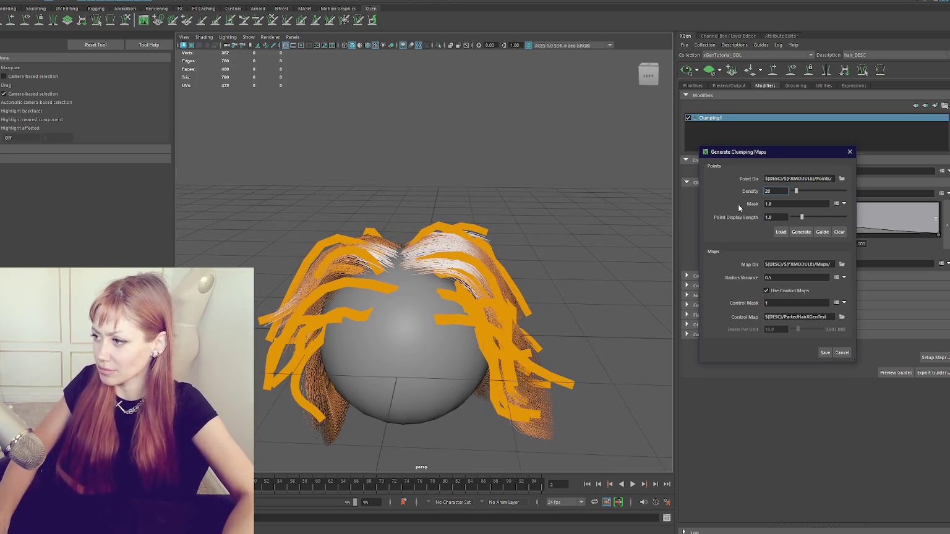
{"action": "left_click", "coordinate": [826, 355]}
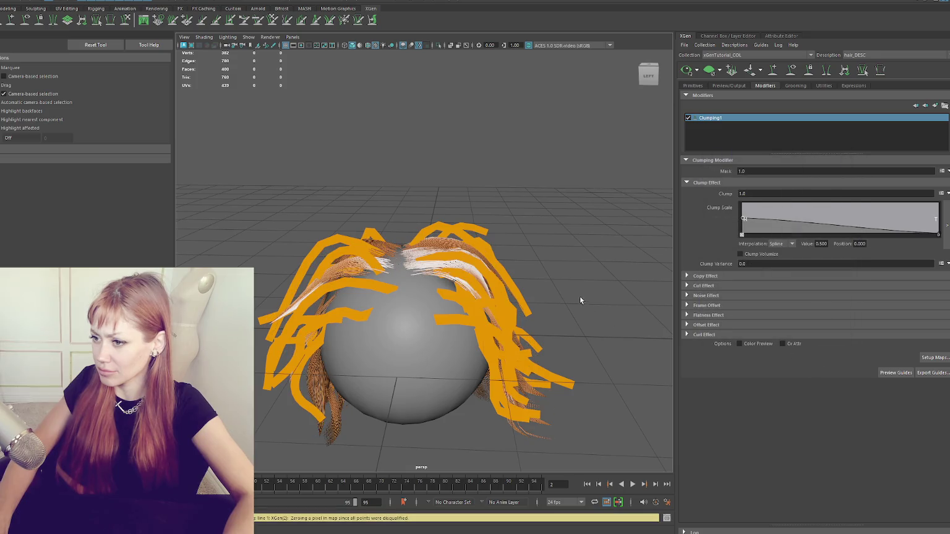
Hide the guide curves and raise the Clump Scale ramp to full at roots and tips.
{"action": "left_click_drag", "start_coordinate": [580, 300], "coordinate": [812, 113], "text": "alt"}
{"action": "left_click", "coordinate": [802, 72]}
{"action": "mouse_move", "coordinate": [621, 178]}
{"action": "left_mouse_down", "text": "alt"}
{"action": "mouse_move", "coordinate": [456, 178]}
{"action": "mouse_move", "coordinate": [453, 210]}
{"action": "mouse_move", "coordinate": [600, 218]}
{"action": "mouse_move", "coordinate": [455, 173]}
{"action": "mouse_move", "coordinate": [629, 168]}
{"action": "mouse_move", "coordinate": [396, 215]}
{"action": "mouse_move", "coordinate": [555, 204]}
{"action": "mouse_move", "coordinate": [509, 234]}
{"action": "mouse_move", "coordinate": [755, 232]}
{"action": "left_mouse_up", "text": "alt"}
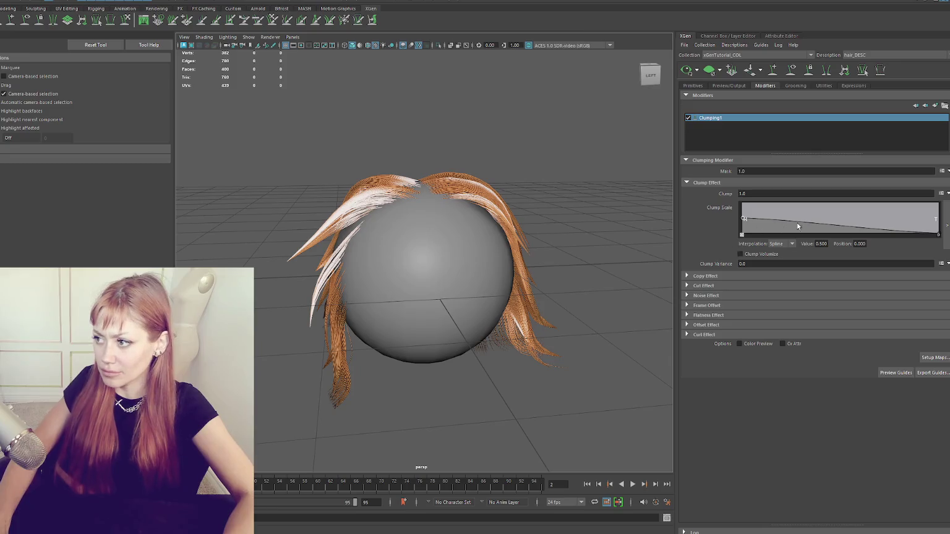
{"action": "mouse_move", "coordinate": [744, 220]}
{"action": "left_mouse_down"}
{"action": "mouse_move", "coordinate": [743, 194]}
{"action": "mouse_move", "coordinate": [748, 202]}
{"action": "left_mouse_up"}
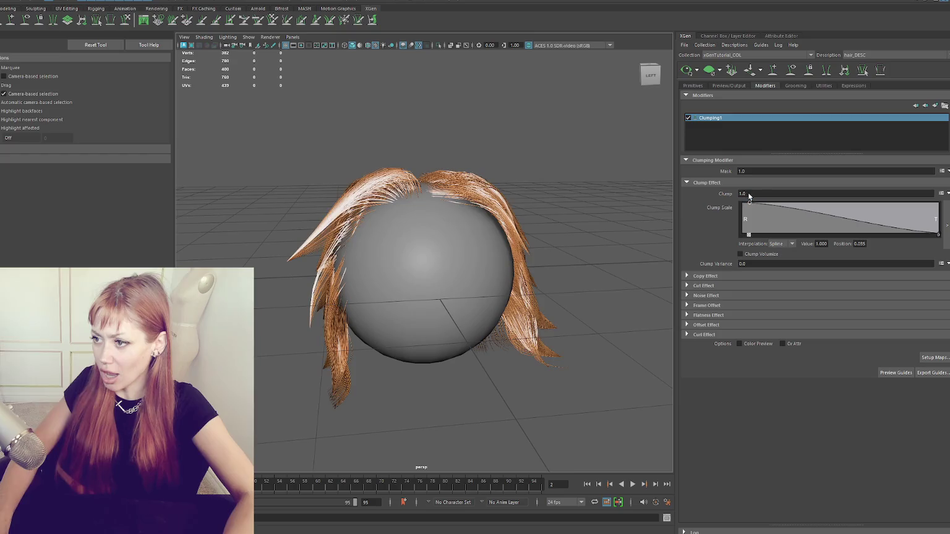
{"action": "left_click_drag", "start_coordinate": [427, 216], "coordinate": [466, 212], "text": "alt"}
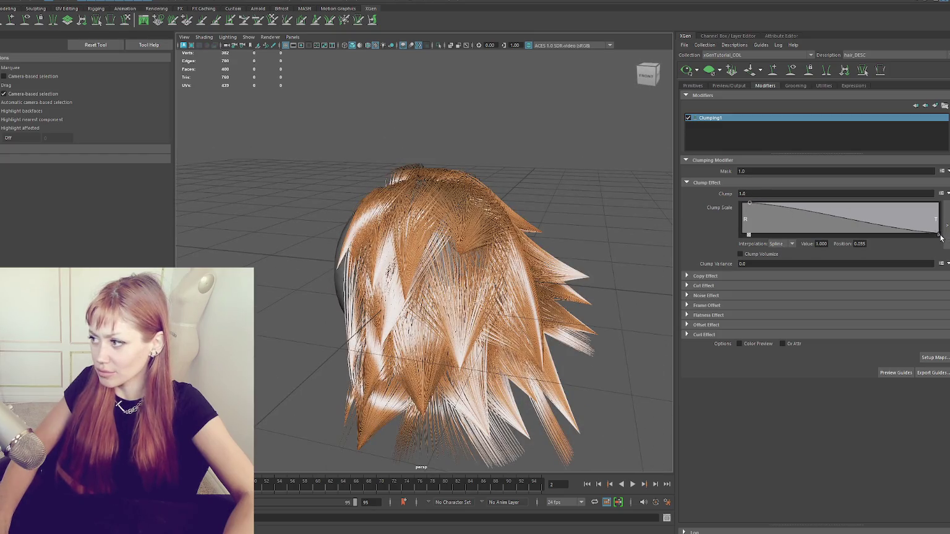
{"action": "left_click_drag", "start_coordinate": [939, 235], "coordinate": [931, 193]}
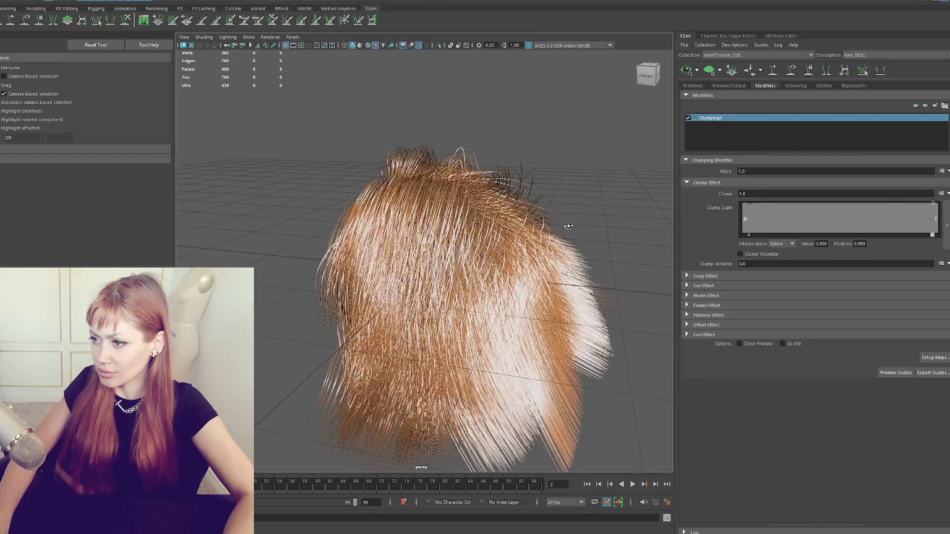
Lower the tip clump scale near zero and add a high root-side point and a low mid-strand point.
{"action": "left_click_drag", "start_coordinate": [568, 225], "coordinate": [655, 223], "text": "alt"}
{"action": "mouse_move", "coordinate": [750, 217]}
{"action": "left_mouse_down"}
{"action": "mouse_move", "coordinate": [751, 199]}
{"action": "mouse_move", "coordinate": [745, 212]}
{"action": "mouse_move", "coordinate": [754, 210]}
{"action": "mouse_move", "coordinate": [741, 216]}
{"action": "mouse_move", "coordinate": [751, 210]}
{"action": "left_mouse_up"}
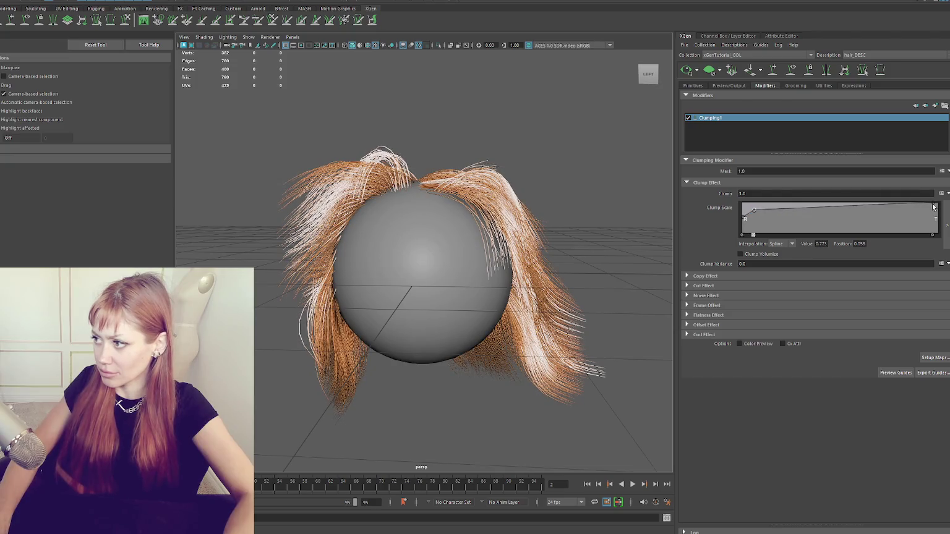
{"action": "left_click_drag", "start_coordinate": [934, 207], "coordinate": [932, 242]}
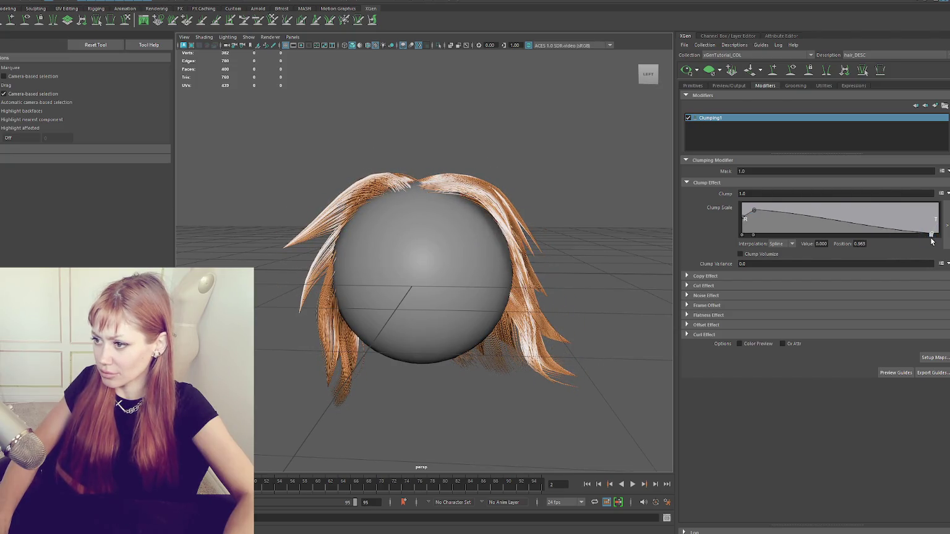
{"action": "left_click_drag", "start_coordinate": [941, 233], "coordinate": [947, 225]}
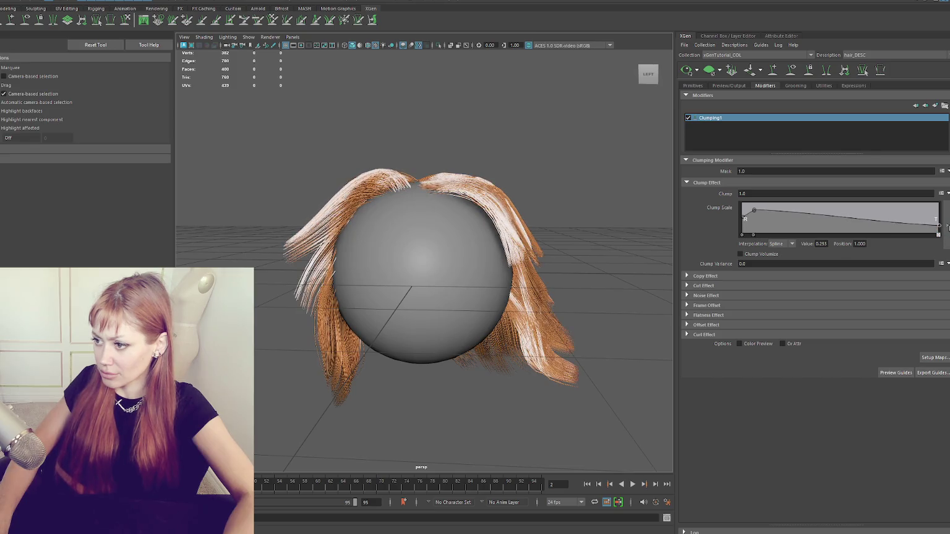
{"action": "left_click_drag", "start_coordinate": [774, 210], "coordinate": [779, 206]}
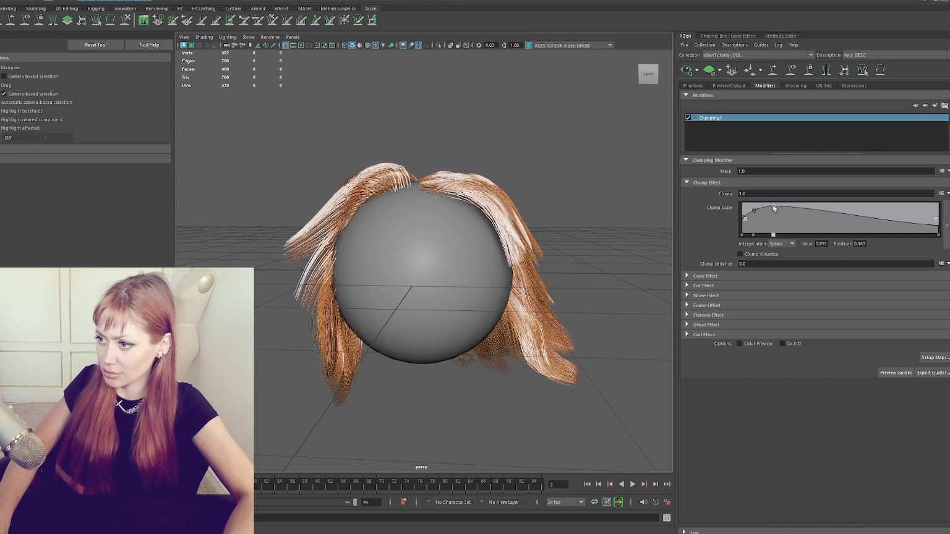
{"action": "mouse_move", "coordinate": [849, 213]}
{"action": "left_mouse_down"}
{"action": "mouse_move", "coordinate": [856, 233]}
{"action": "mouse_move", "coordinate": [898, 217]}
{"action": "mouse_move", "coordinate": [936, 235]}
{"action": "mouse_move", "coordinate": [916, 197]}
{"action": "mouse_move", "coordinate": [892, 212]}
{"action": "left_mouse_up"}
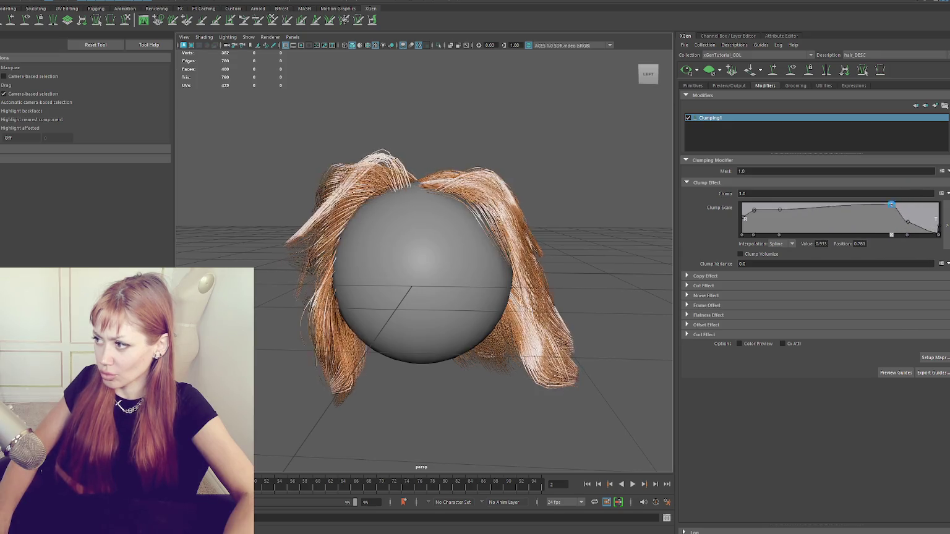
Delete the mid-strand Clump Scale point, raise a root-side point to 0.84, and set the near-tip point to about 0.47.
{"action": "mouse_move", "coordinate": [523, 187]}
{"action": "left_mouse_down", "text": "alt"}
{"action": "mouse_move", "coordinate": [465, 184]}
{"action": "mouse_move", "coordinate": [433, 194]}
{"action": "left_mouse_up", "text": "alt"}
{"action": "mouse_move", "coordinate": [892, 211]}
{"action": "left_mouse_down"}
{"action": "mouse_move", "coordinate": [877, 322]}
{"action": "mouse_move", "coordinate": [872, 221]}
{"action": "left_mouse_up"}
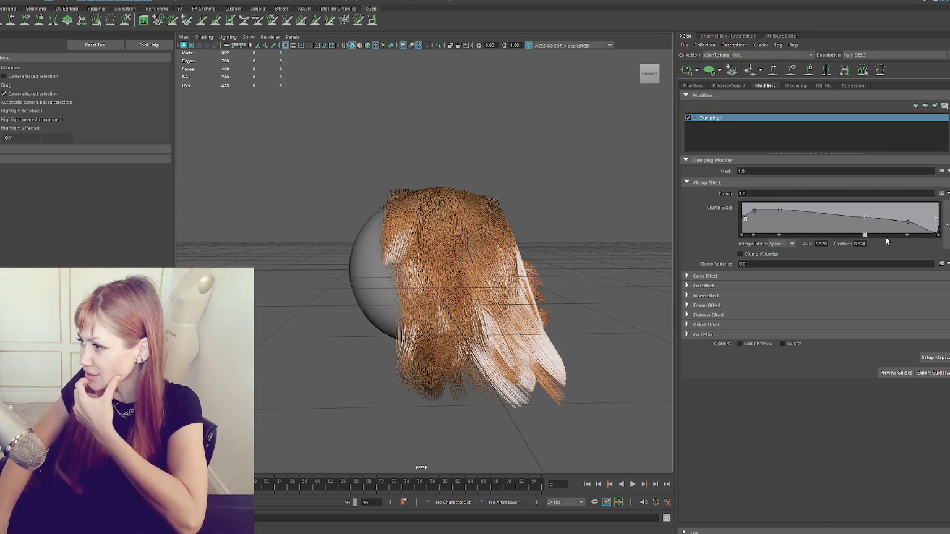
{"action": "left_click", "coordinate": [865, 235]}
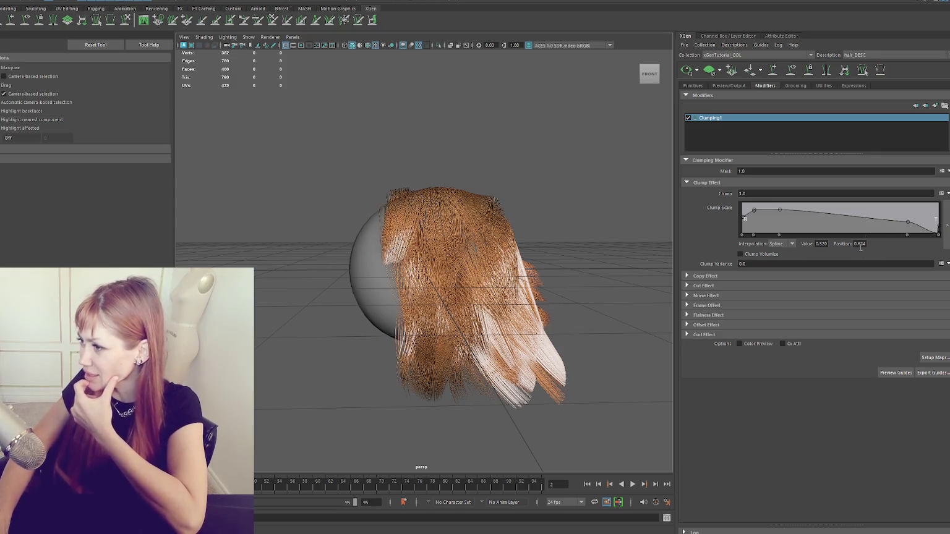
{"action": "left_click", "coordinate": [906, 235]}
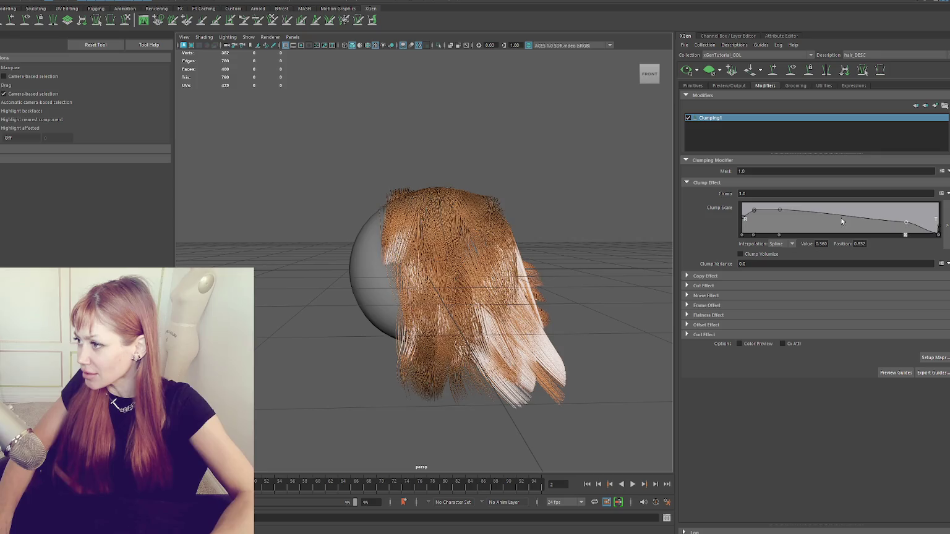
{"action": "left_click_drag", "start_coordinate": [780, 211], "coordinate": [797, 208]}
{"action": "left_click_drag", "start_coordinate": [582, 209], "coordinate": [291, 210], "text": "alt"}
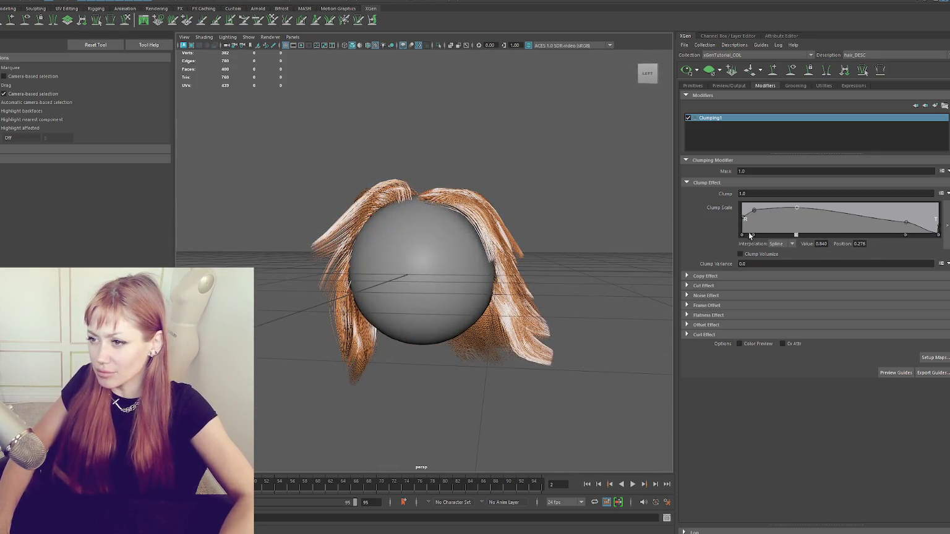
{"action": "left_click_drag", "start_coordinate": [904, 222], "coordinate": [900, 217]}
Raise the root-side Clump Scale point to 0.96, peak the middle near 0.565, and dip to 0.31 at 0.795.
{"action": "left_click", "coordinate": [797, 209]}
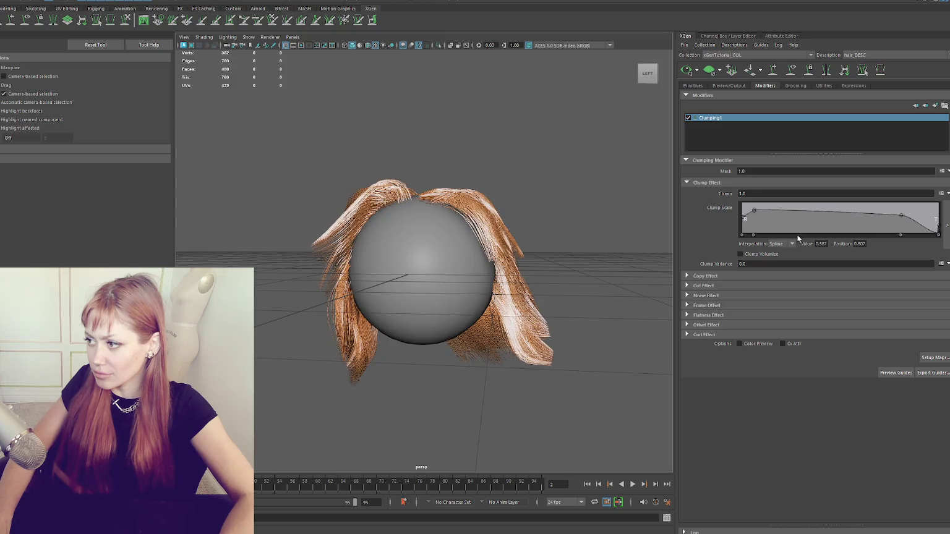
{"action": "left_click_drag", "start_coordinate": [797, 209], "coordinate": [814, 208]}
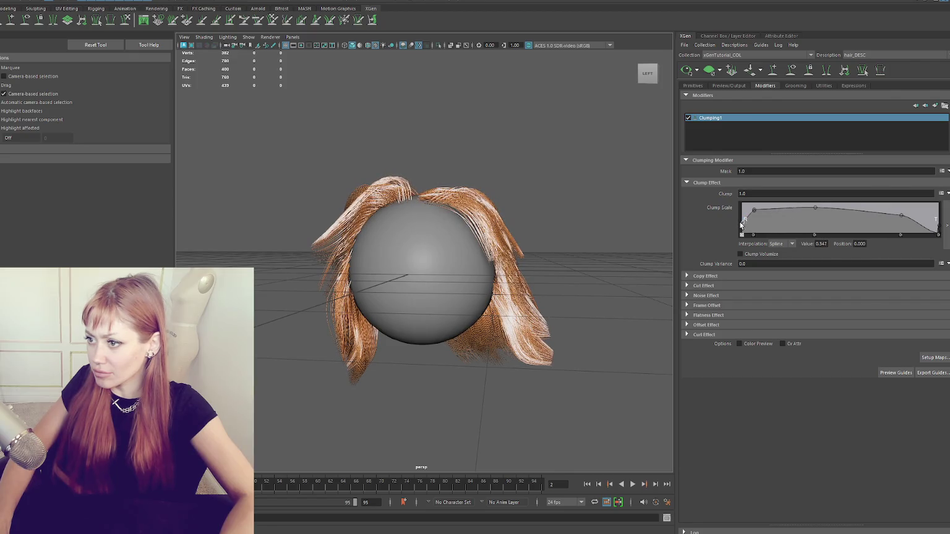
{"action": "mouse_move", "coordinate": [768, 214]}
{"action": "left_mouse_down"}
{"action": "mouse_move", "coordinate": [767, 202]}
{"action": "mouse_move", "coordinate": [763, 211]}
{"action": "left_mouse_up"}
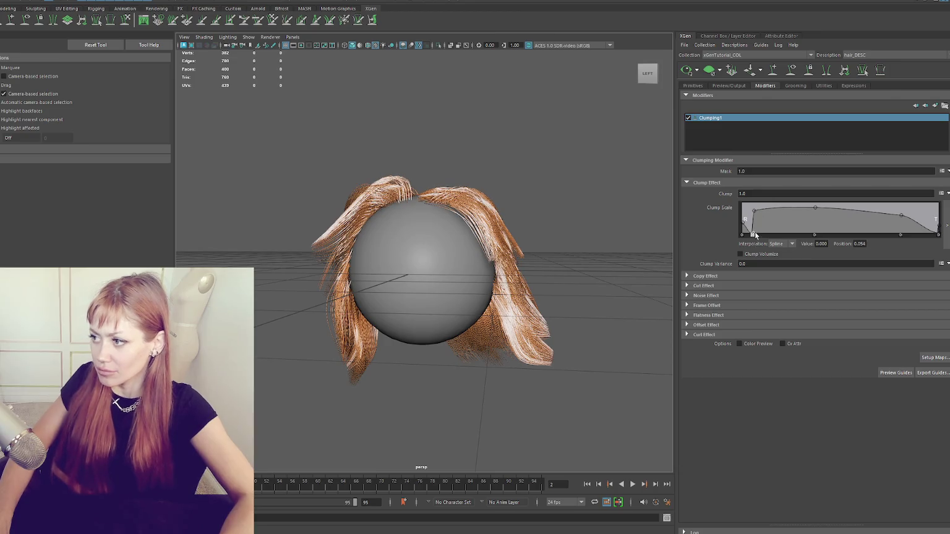
{"action": "mouse_move", "coordinate": [766, 209]}
{"action": "left_mouse_down"}
{"action": "mouse_move", "coordinate": [745, 208]}
{"action": "mouse_move", "coordinate": [753, 210]}
{"action": "left_mouse_up"}
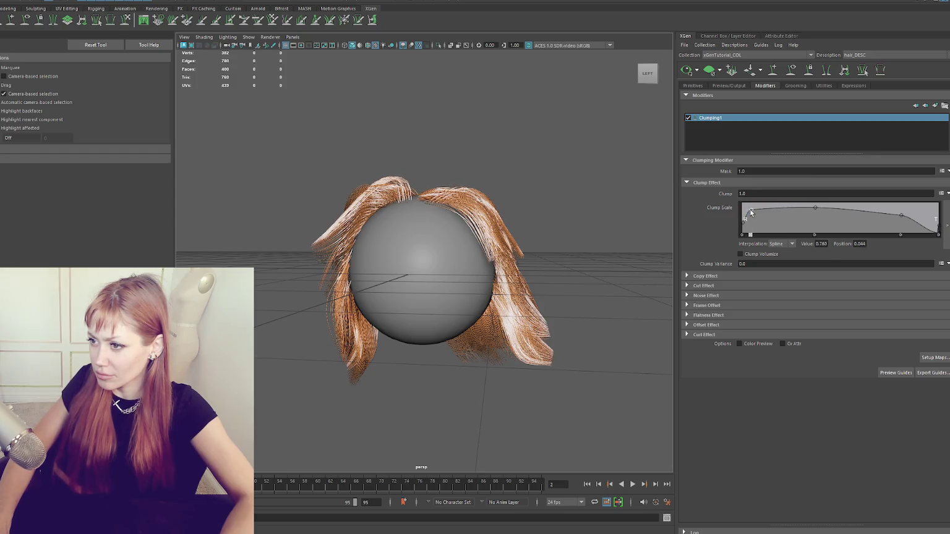
{"action": "left_click_drag", "start_coordinate": [815, 208], "coordinate": [813, 203]}
{"action": "mouse_move", "coordinate": [594, 198]}
{"action": "left_mouse_down", "text": "alt"}
{"action": "mouse_move", "coordinate": [550, 200]}
{"action": "mouse_move", "coordinate": [636, 206]}
{"action": "mouse_move", "coordinate": [546, 202]}
{"action": "mouse_move", "coordinate": [621, 200]}
{"action": "left_mouse_up", "text": "alt"}
{"action": "left_click_drag", "start_coordinate": [901, 216], "coordinate": [897, 223]}
{"action": "mouse_move", "coordinate": [588, 198]}
{"action": "left_mouse_down", "text": "alt"}
{"action": "mouse_move", "coordinate": [530, 190]}
{"action": "mouse_move", "coordinate": [494, 206]}
{"action": "left_mouse_up", "text": "alt"}
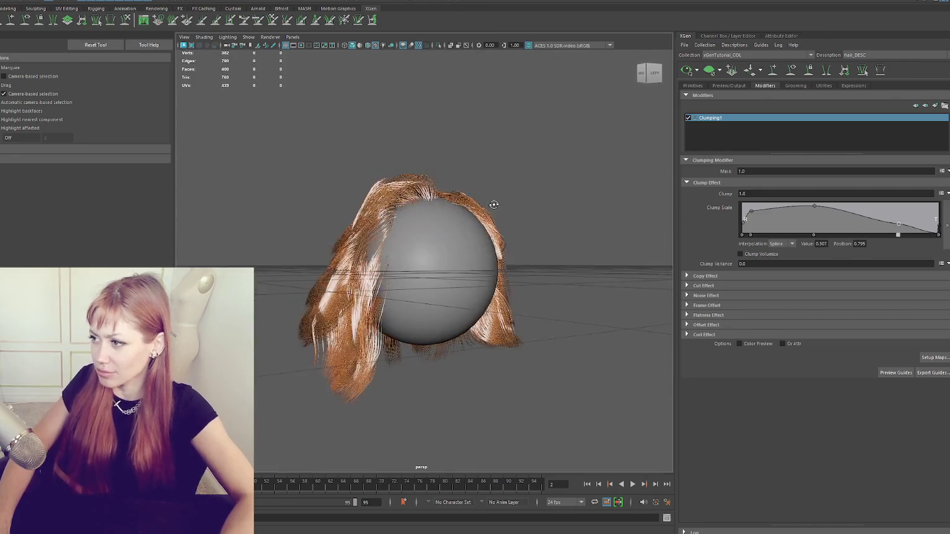
Save the clumping maps with clump point density 3, then again with density 25.
{"action": "left_click", "coordinate": [932, 358]}
{"action": "double_click", "coordinate": [425, 187]}
{"action": "type", "text": "3"}
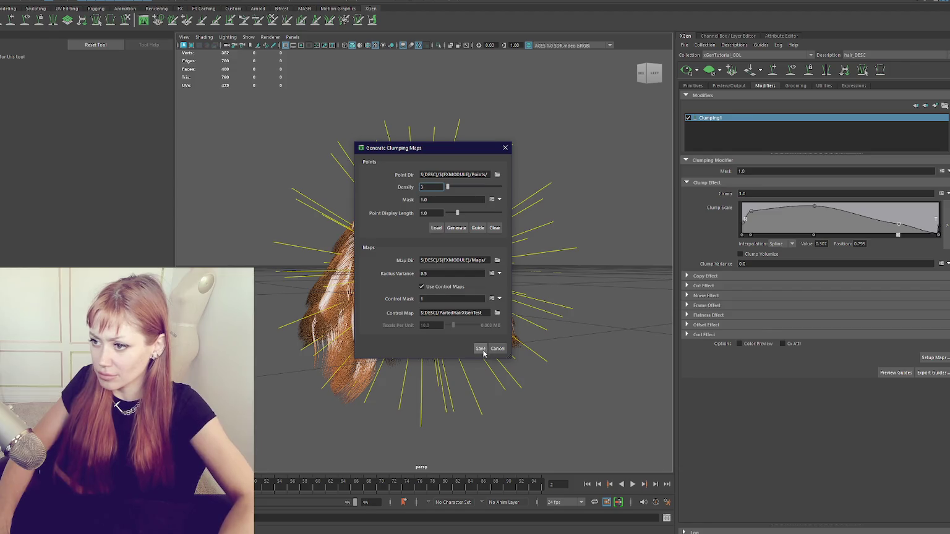
{"action": "left_click", "coordinate": [482, 349]}
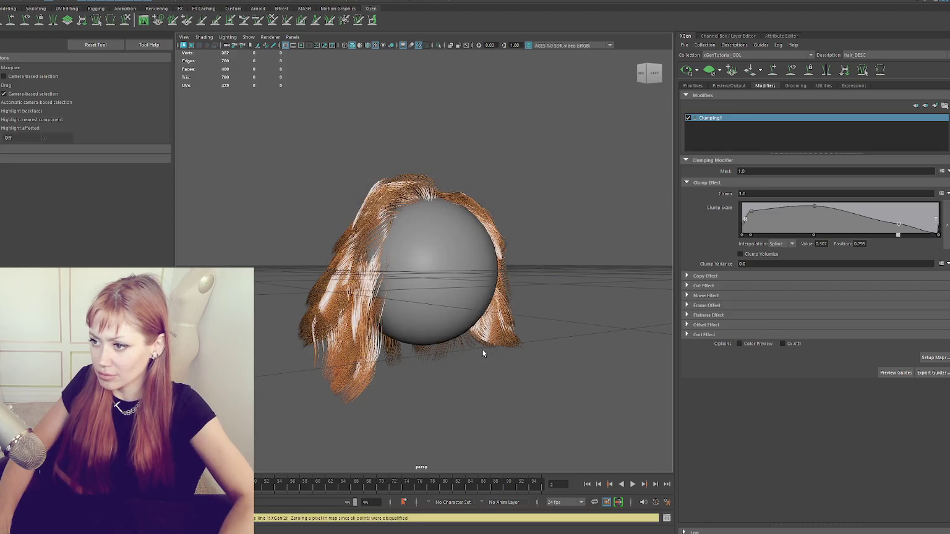
{"action": "left_click", "coordinate": [934, 360]}
{"action": "double_click", "coordinate": [425, 187]}
{"action": "type", "text": "25"}
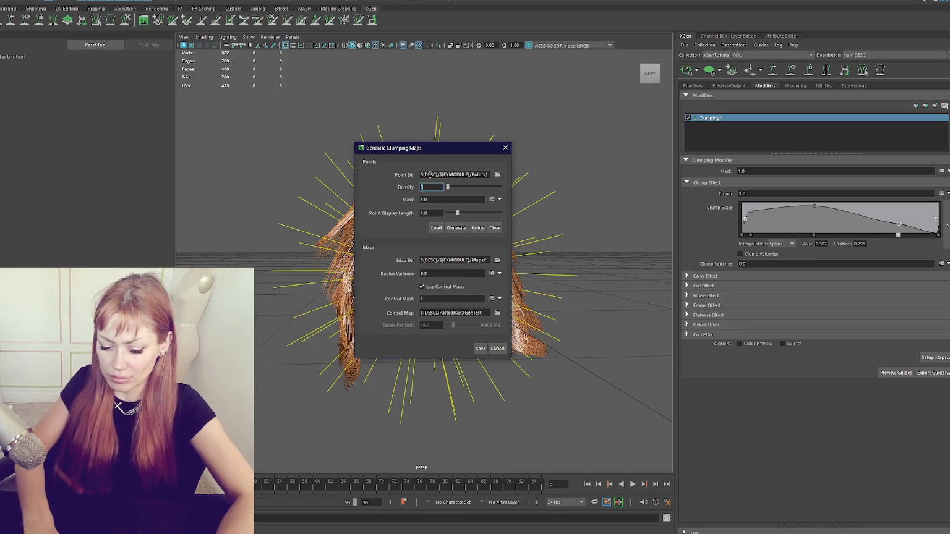
{"action": "left_click", "coordinate": [480, 348]}
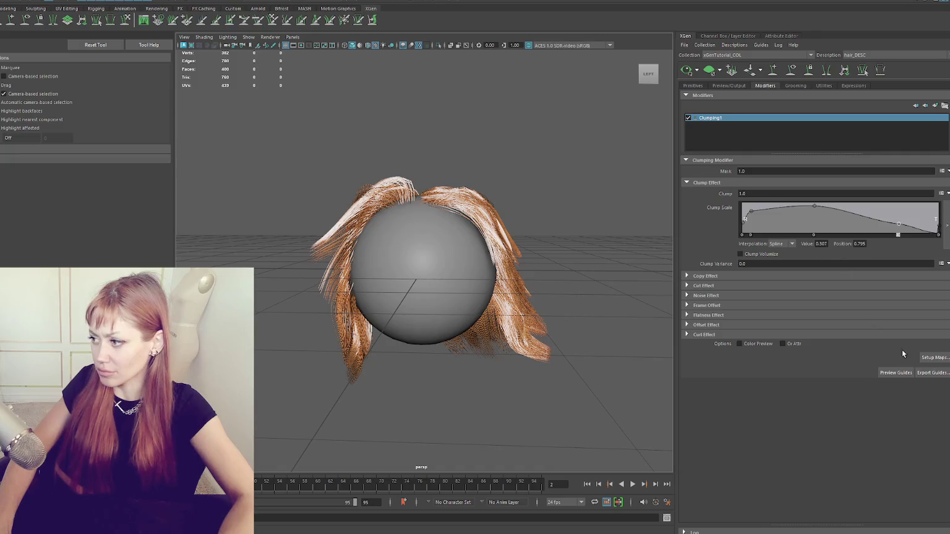
Regenerate the clump points and save the clumping maps three more times.
{"action": "left_click", "coordinate": [933, 357]}
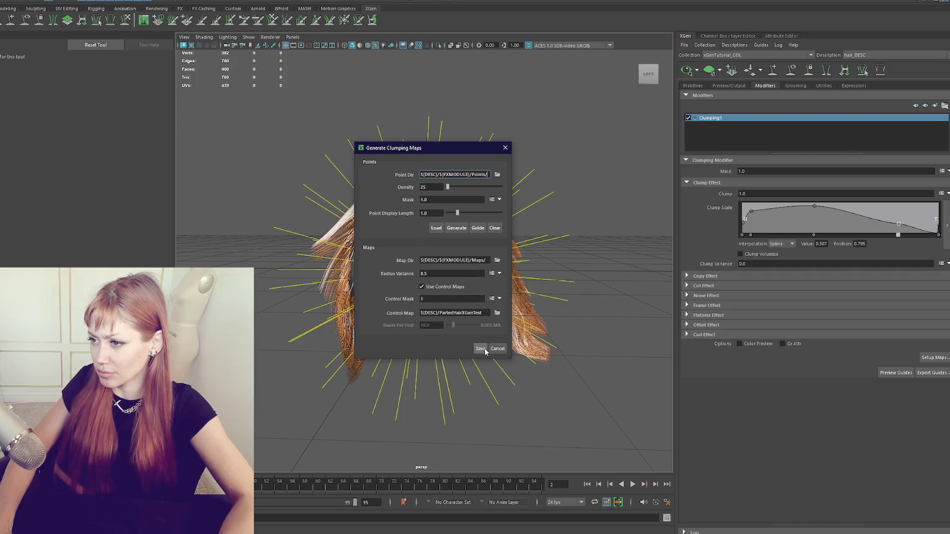
{"action": "left_click", "coordinate": [459, 228]}
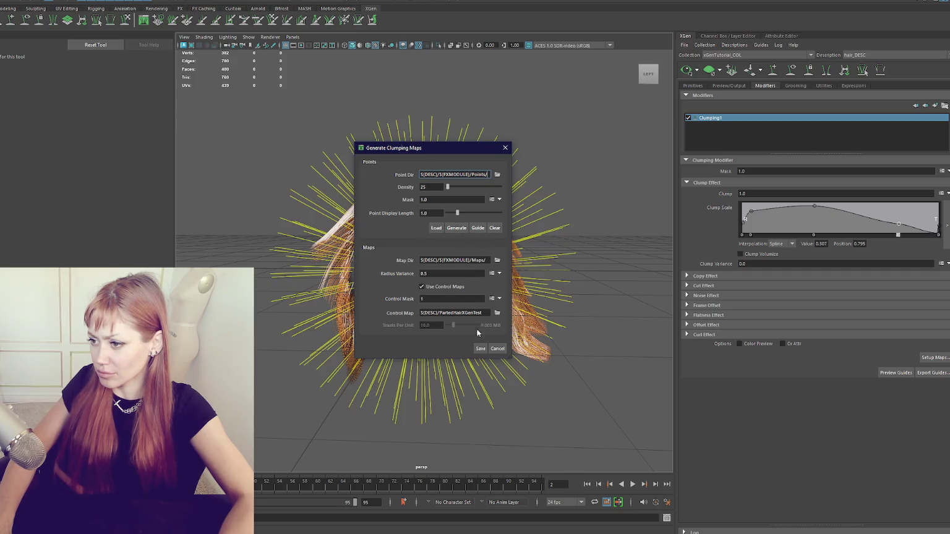
{"action": "left_click", "coordinate": [480, 348]}
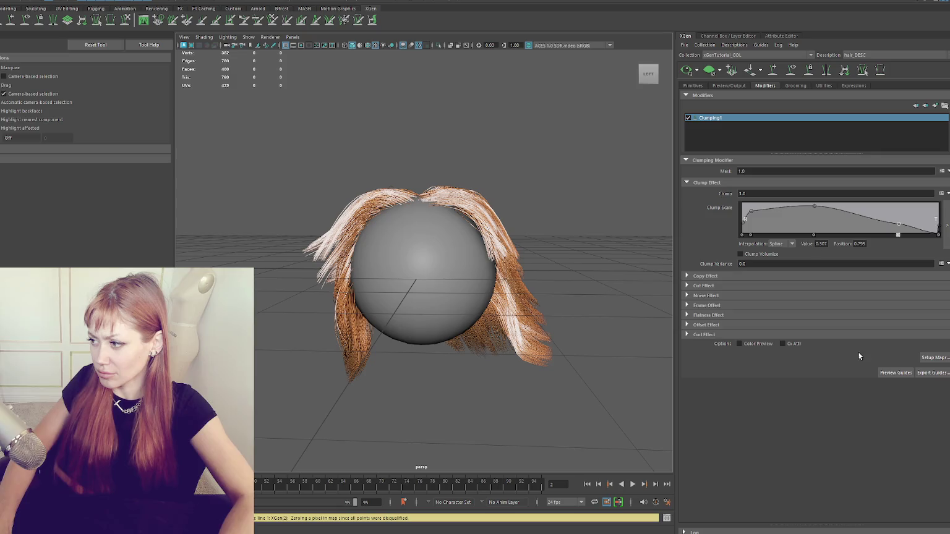
{"action": "left_click", "coordinate": [934, 357]}
{"action": "left_click", "coordinate": [432, 186]}
{"action": "left_click", "coordinate": [457, 228]}
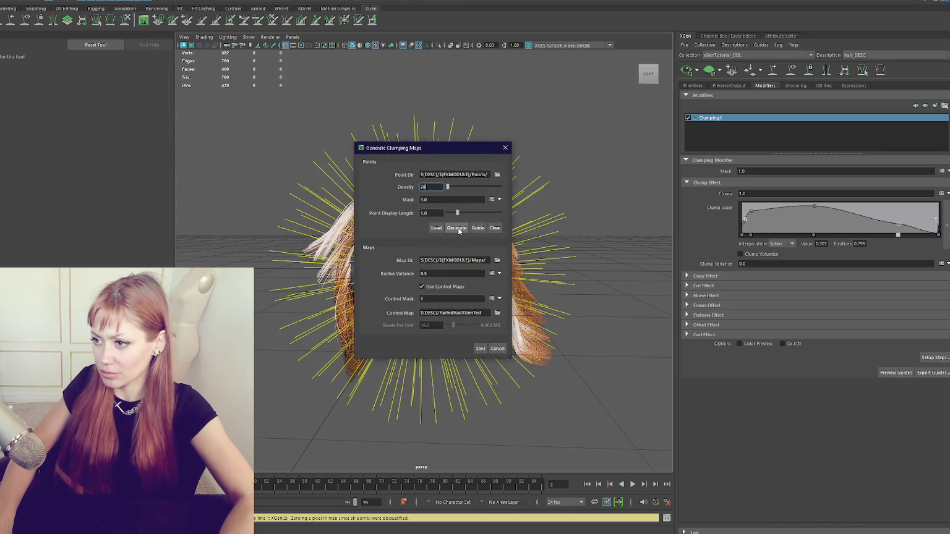
{"action": "left_click", "coordinate": [480, 348]}
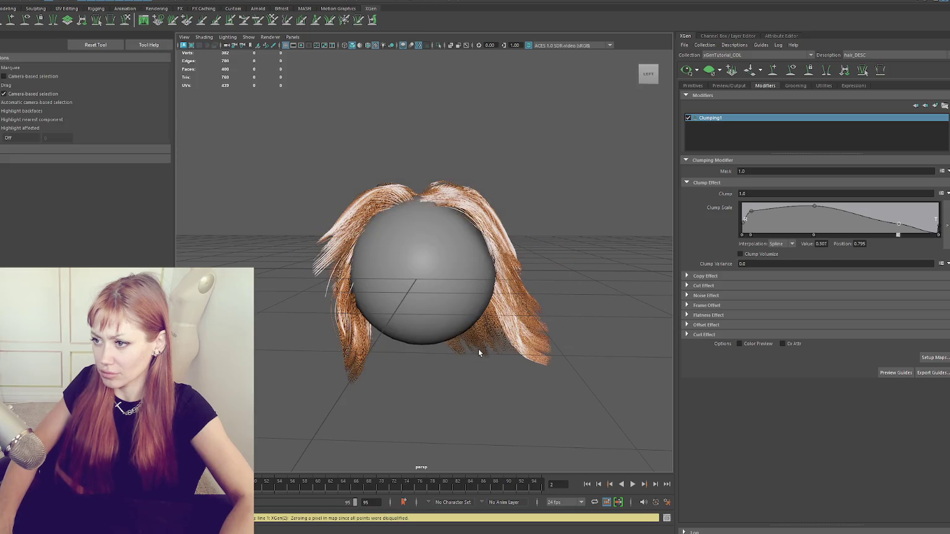
{"action": "left_click", "coordinate": [934, 358]}
{"action": "left_click", "coordinate": [457, 228]}
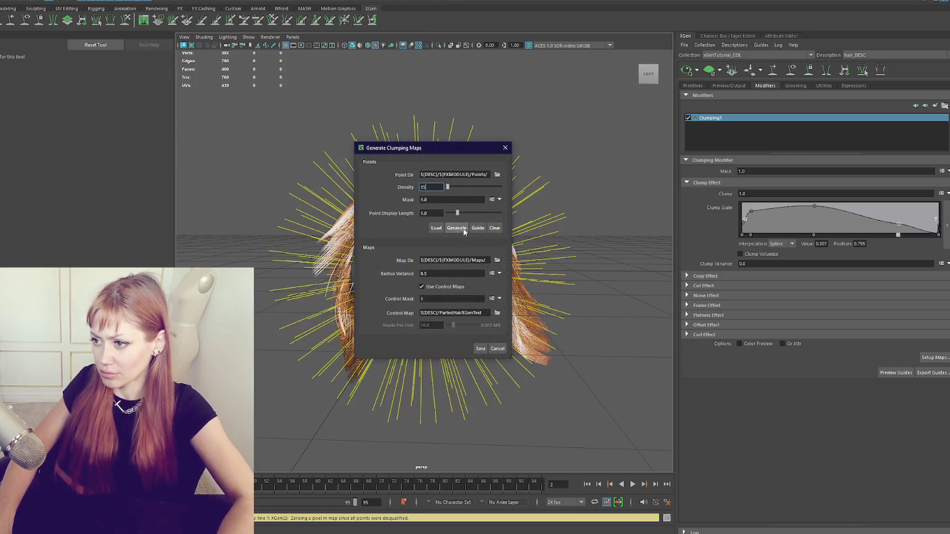
{"action": "left_click", "coordinate": [480, 348]}
Remove the dip point near 0.795 from the Clump Scale ramp and inspect the clumped hair.
{"action": "mouse_move", "coordinate": [481, 350]}
{"action": "left_mouse_down", "text": "alt"}
{"action": "mouse_move", "coordinate": [547, 332]}
{"action": "mouse_move", "coordinate": [788, 333]}
{"action": "left_mouse_up", "text": "alt"}
{"action": "left_click", "coordinate": [898, 235]}
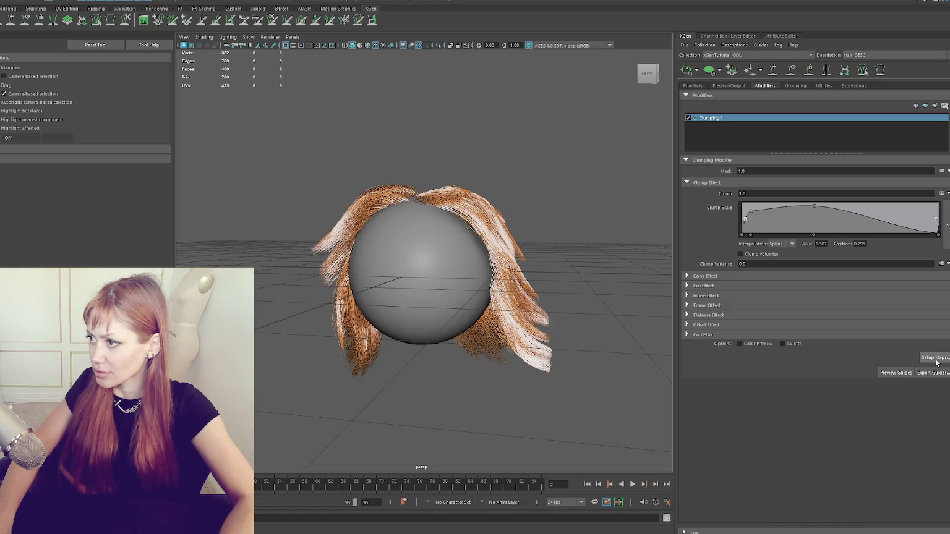
{"action": "mouse_move", "coordinate": [580, 182]}
{"action": "left_mouse_down", "text": "alt"}
{"action": "mouse_move", "coordinate": [563, 178]}
{"action": "mouse_move", "coordinate": [600, 182]}
{"action": "left_mouse_up", "text": "alt"}
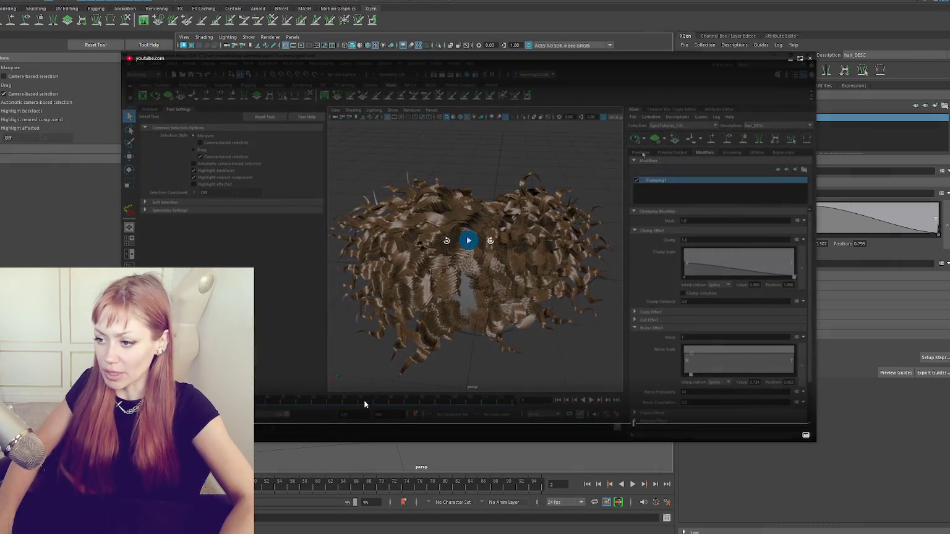
Replay the reference video from a little earlier, then show XGen's Preview/Output settings (Render, Percent 100).
{"action": "left_click", "coordinate": [446, 241]}
{"action": "left_click", "coordinate": [469, 241]}
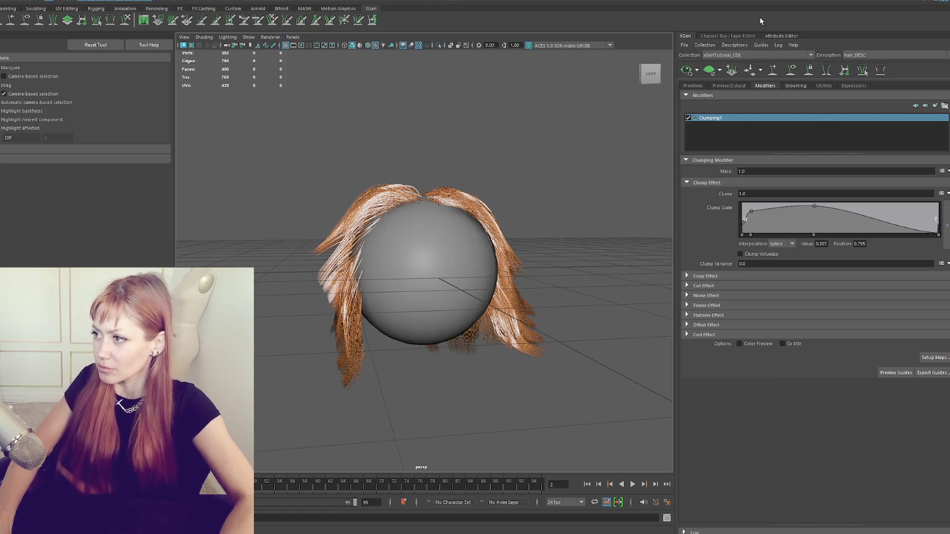
{"action": "left_click", "coordinate": [725, 86]}
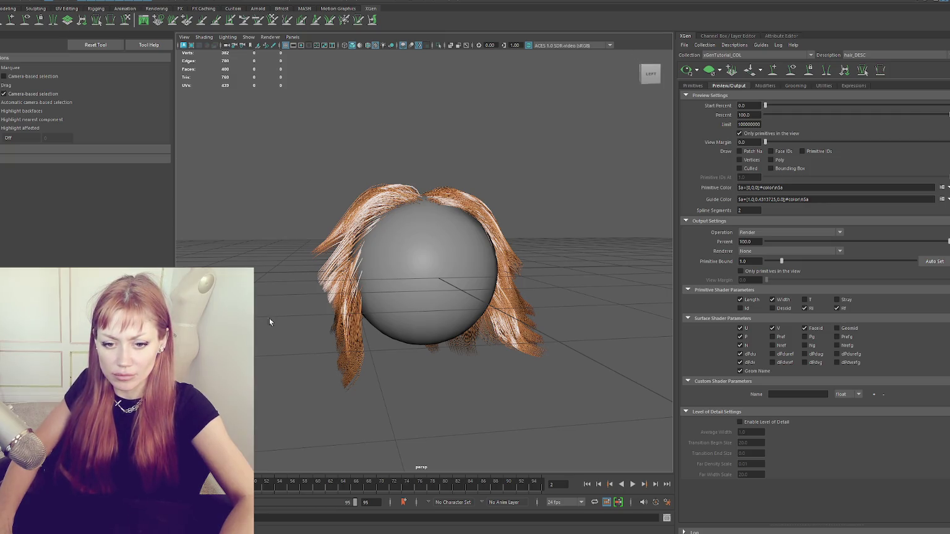
Return to the Modifiers tab, showing Clumping1's Clump Scale ramp with its 0.795 point at 0.507.
{"action": "left_click", "coordinate": [763, 85]}
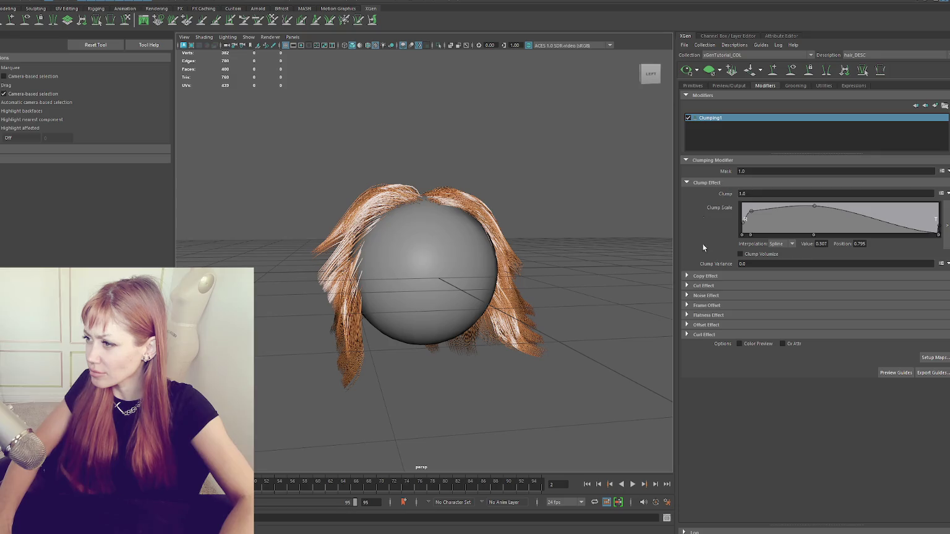
Make the Noise Scale ramp start at 0 and rise linearly, with a point at 0.176 set to 0.492.
{"action": "left_click", "coordinate": [711, 295]}
{"action": "mouse_move", "coordinate": [818, 333]}
{"action": "left_mouse_down"}
{"action": "mouse_move", "coordinate": [791, 342]}
{"action": "mouse_move", "coordinate": [796, 323]}
{"action": "left_mouse_up"}
{"action": "mouse_move", "coordinate": [572, 268]}
{"action": "left_mouse_down", "text": "alt"}
{"action": "mouse_move", "coordinate": [546, 267]}
{"action": "mouse_move", "coordinate": [557, 270]}
{"action": "left_mouse_up", "text": "alt"}
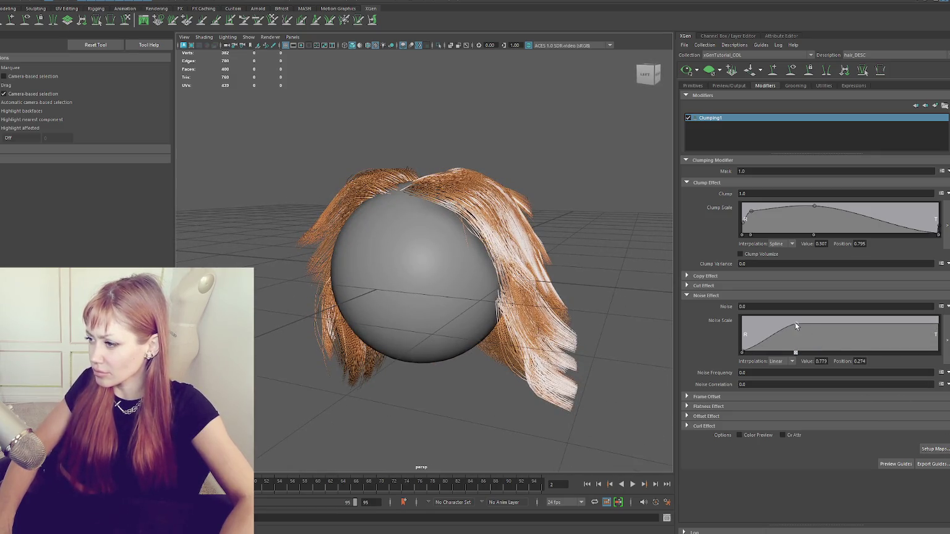
{"action": "left_click_drag", "start_coordinate": [795, 326], "coordinate": [801, 367]}
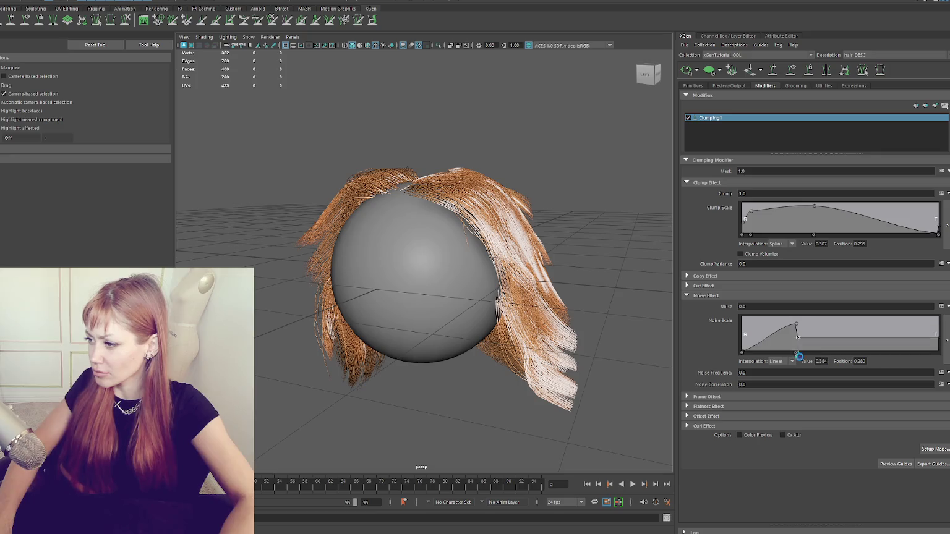
{"action": "left_click", "coordinate": [760, 294]}
{"action": "left_click_drag", "start_coordinate": [795, 369], "coordinate": [731, 334]}
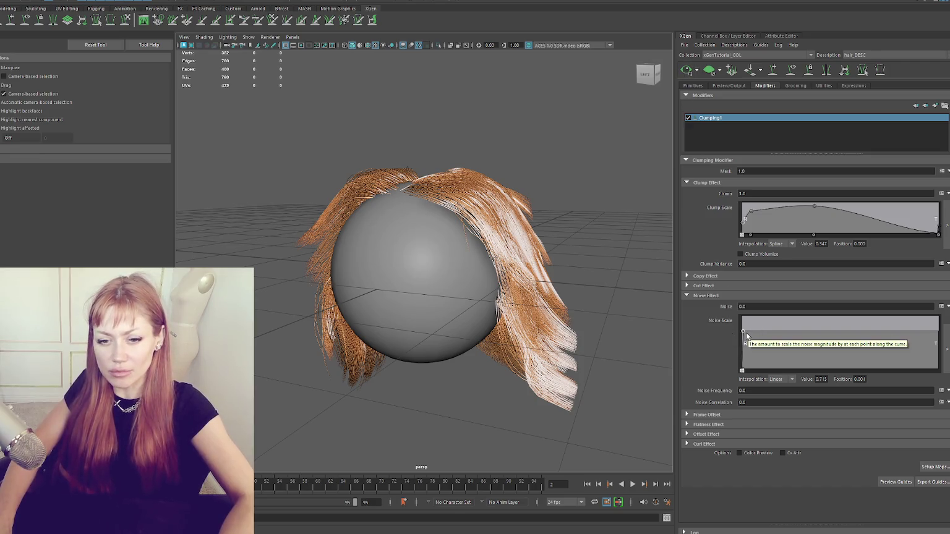
{"action": "left_click_drag", "start_coordinate": [746, 333], "coordinate": [742, 371]}
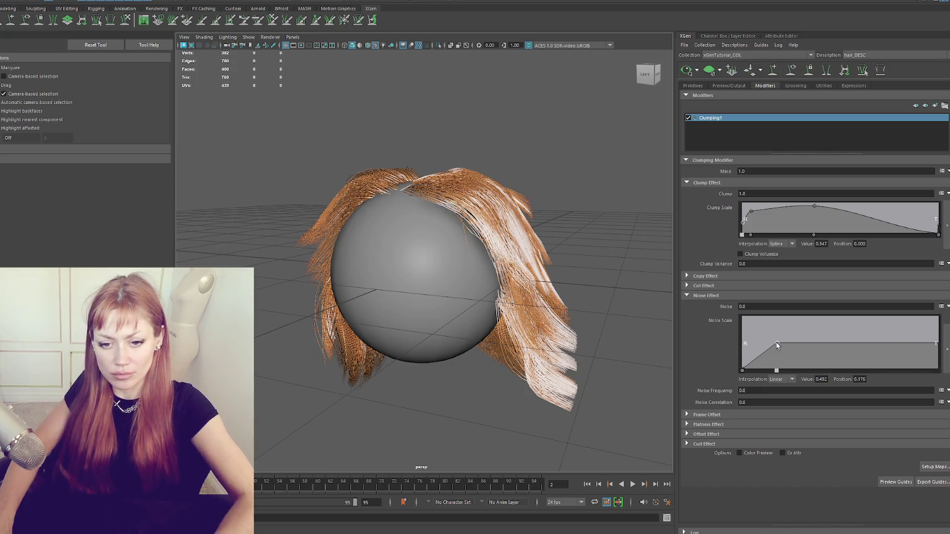
{"action": "left_click", "coordinate": [775, 296]}
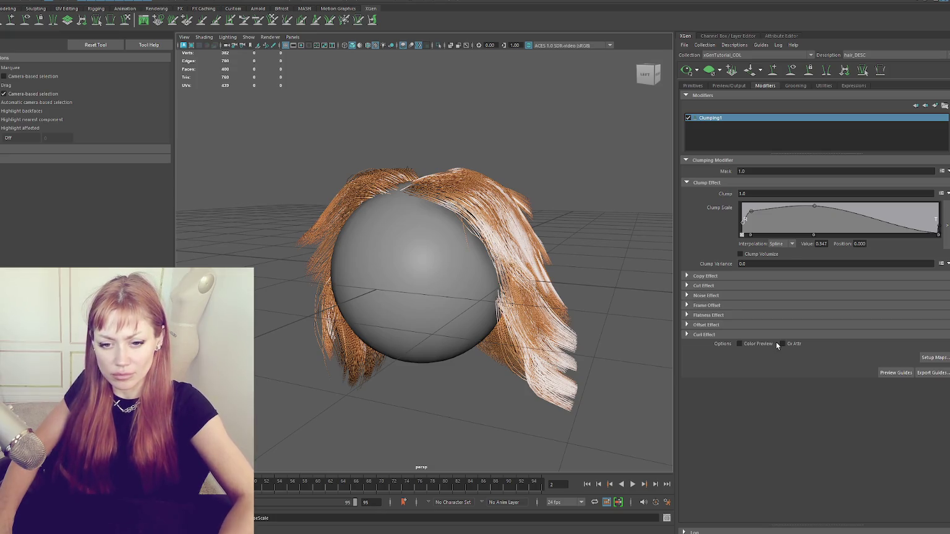
Set Clumping1's Noise amount to 1.
{"action": "left_click", "coordinate": [750, 296]}
{"action": "left_click", "coordinate": [750, 306]}
{"action": "type", "text": "1"}
{"action": "key", "text": "Return"}
Add a Noise Scale point at position 0.066 set to 0.453 and view the wavy strands.
{"action": "mouse_move", "coordinate": [744, 335]}
{"action": "left_mouse_down"}
{"action": "mouse_move", "coordinate": [754, 354]}
{"action": "mouse_move", "coordinate": [753, 335]}
{"action": "left_mouse_up"}
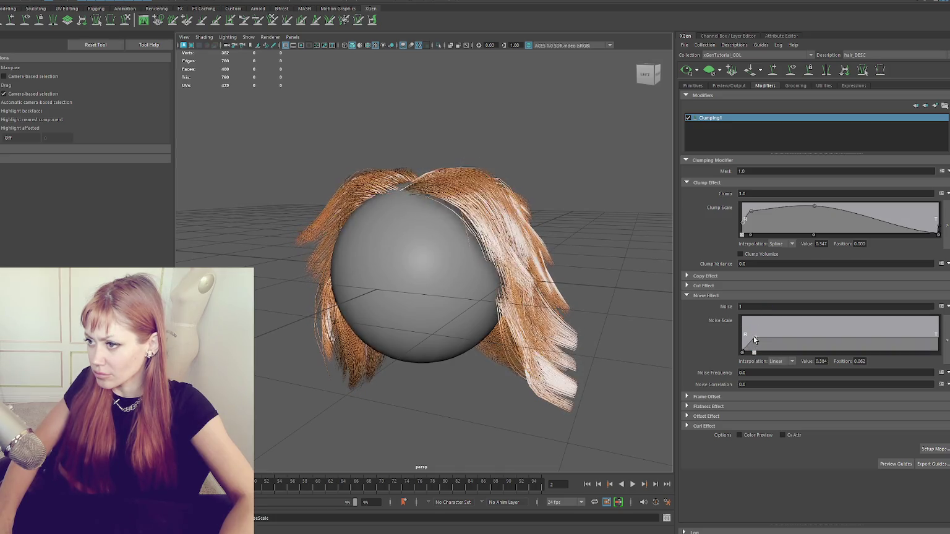
{"action": "left_click", "coordinate": [743, 353]}
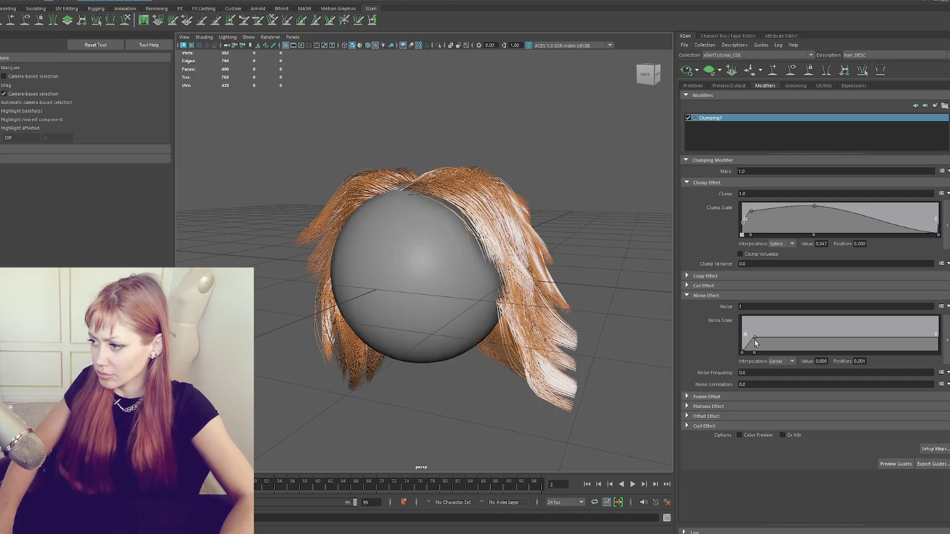
{"action": "mouse_move", "coordinate": [756, 337]}
{"action": "left_mouse_down"}
{"action": "mouse_move", "coordinate": [774, 339]}
{"action": "mouse_move", "coordinate": [753, 346]}
{"action": "mouse_move", "coordinate": [753, 328]}
{"action": "mouse_move", "coordinate": [755, 337]}
{"action": "left_mouse_up"}
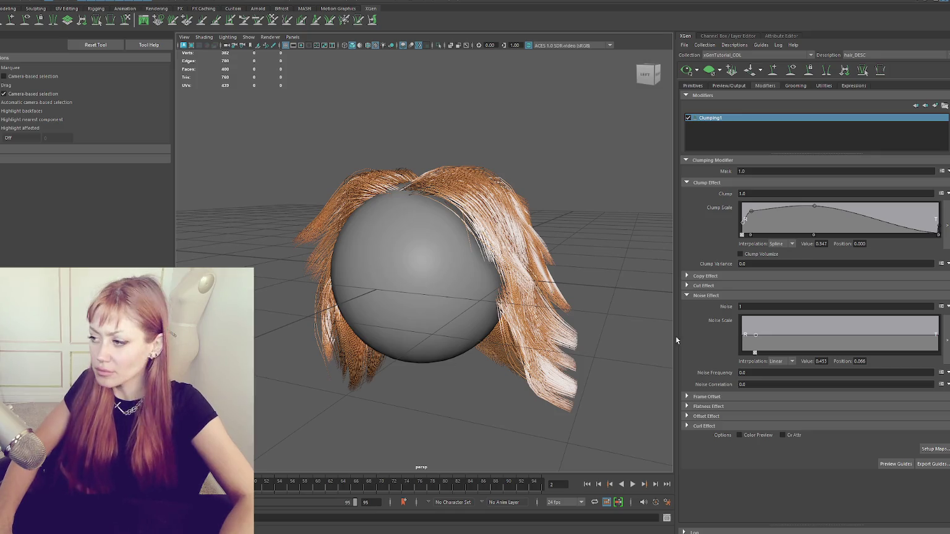
{"action": "mouse_move", "coordinate": [618, 285]}
{"action": "left_mouse_down", "text": "alt"}
{"action": "mouse_move", "coordinate": [485, 287]}
{"action": "mouse_move", "coordinate": [498, 285]}
{"action": "left_mouse_up", "text": "alt"}
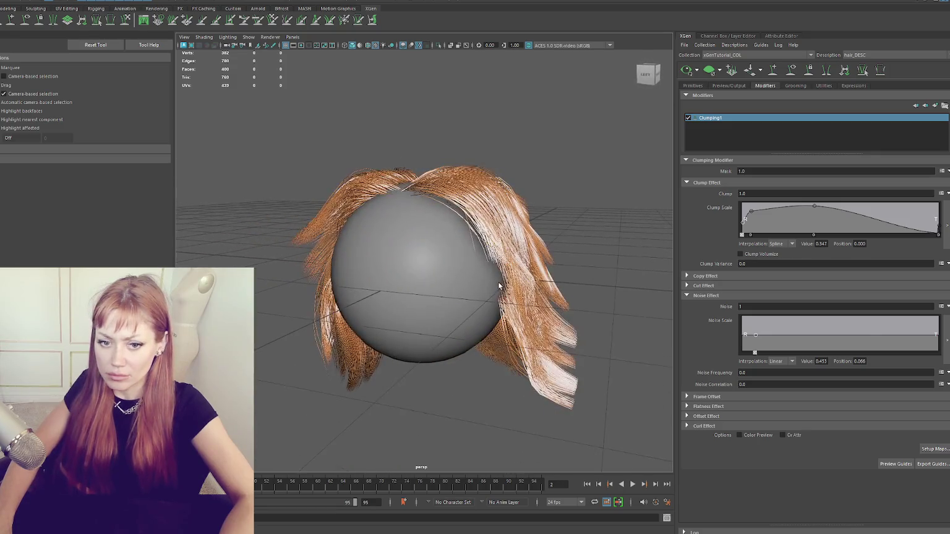
Set the Modifier CV Count in Primitives to 20.
{"action": "left_click", "coordinate": [692, 85]}
{"action": "scroll", "coordinate": [770, 223], "scroll_direction": "down", "scroll_amount": 3}
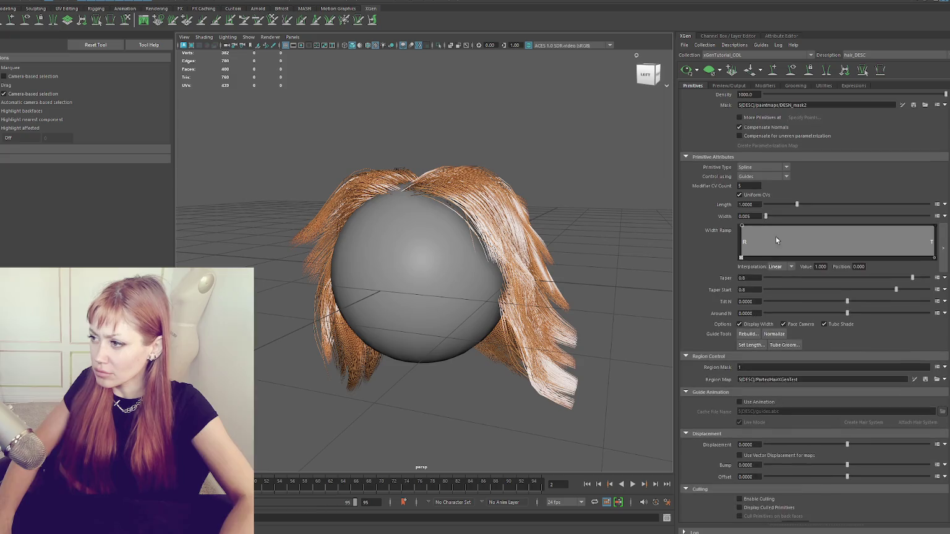
{"action": "left_click", "coordinate": [747, 185]}
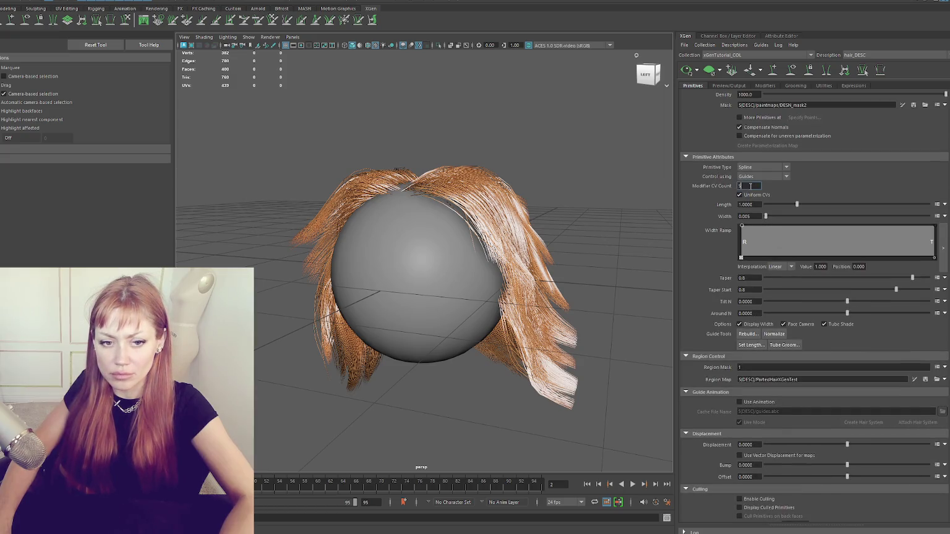
{"action": "type", "text": "20"}
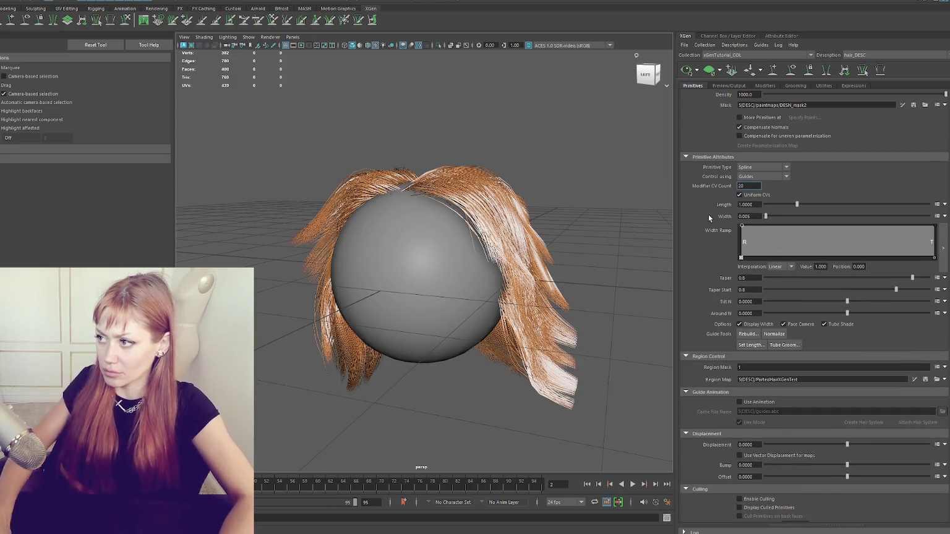
{"action": "key", "text": "Return"}
Reduce the noise near the roots and drag the Clump Scale ramp's tip point down to near zero.
{"action": "left_click", "coordinate": [758, 86]}
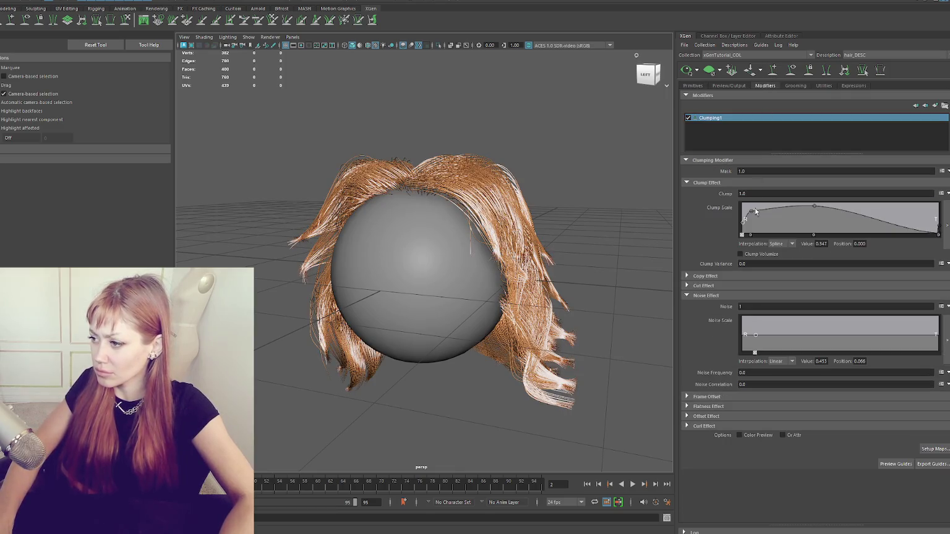
{"action": "mouse_move", "coordinate": [755, 335]}
{"action": "left_mouse_down"}
{"action": "mouse_move", "coordinate": [753, 347]}
{"action": "mouse_move", "coordinate": [748, 327]}
{"action": "left_mouse_up"}
{"action": "left_click_drag", "start_coordinate": [595, 312], "coordinate": [704, 312], "text": "alt"}
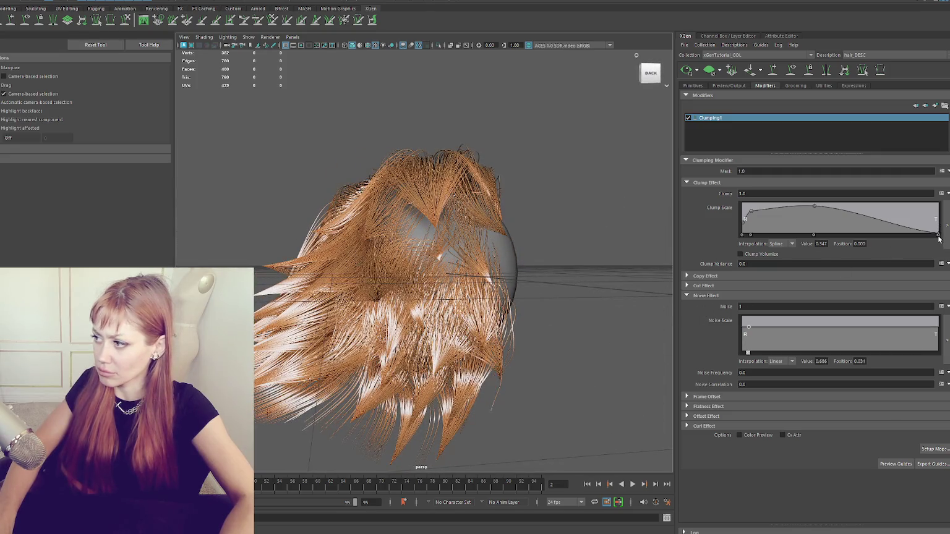
{"action": "left_click", "coordinate": [938, 238]}
{"action": "left_click_drag", "start_coordinate": [936, 208], "coordinate": [939, 229]}
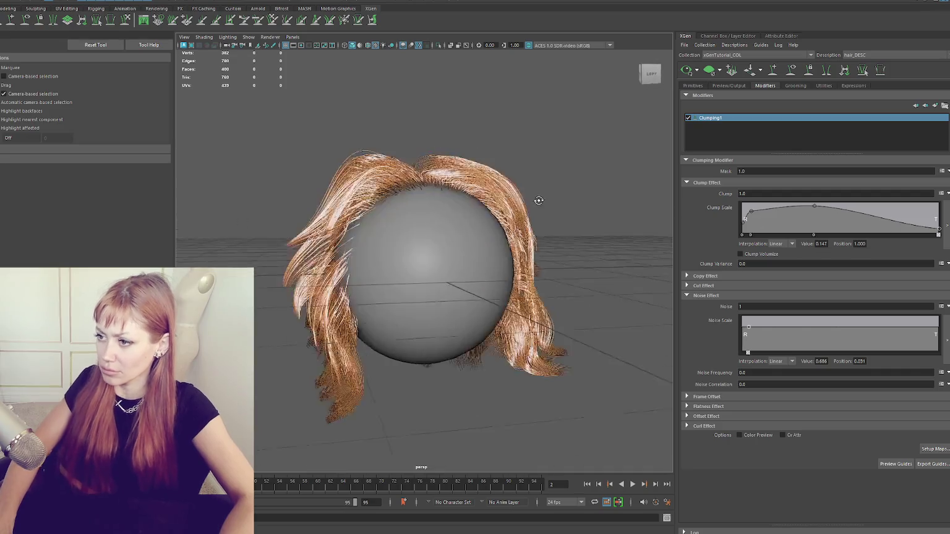
Try Modifier CV Counts of 30, 3, 50 and 3, settling on 30.
{"action": "left_click", "coordinate": [693, 86]}
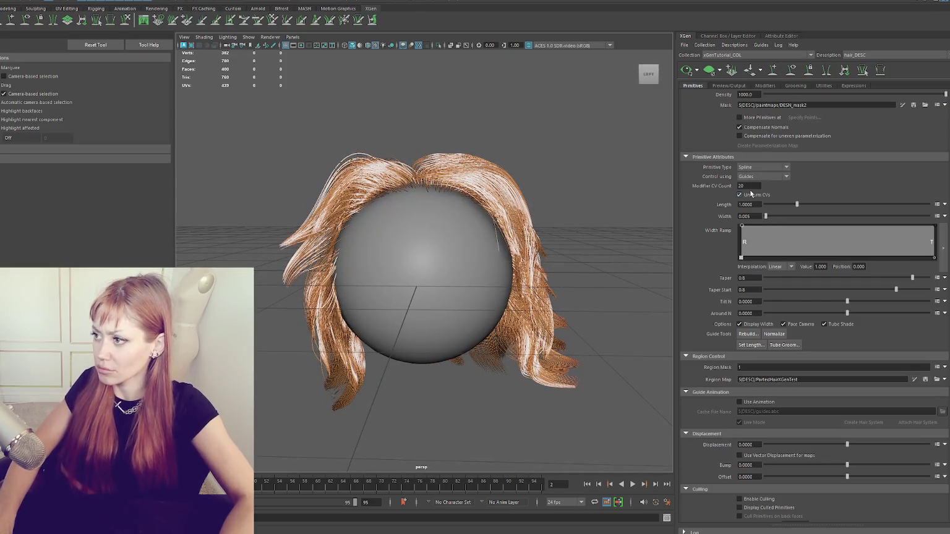
{"action": "type", "text": "30"}
{"action": "key", "text": "Return"}
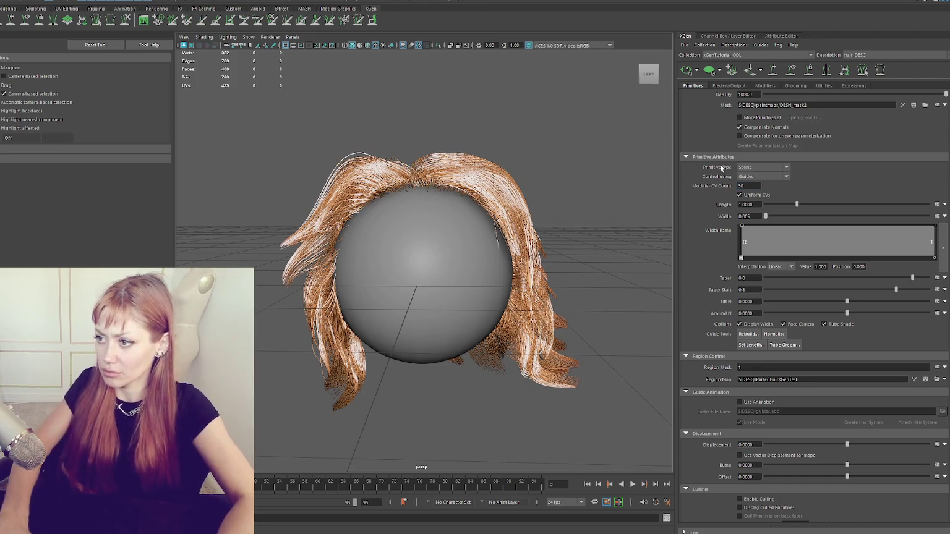
{"action": "type", "text": "3"}
{"action": "key", "text": "Return"}
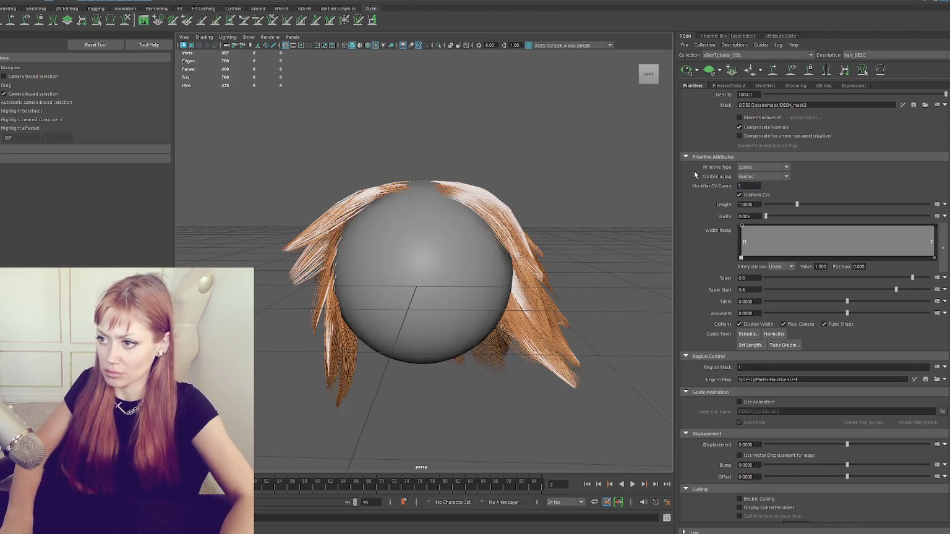
{"action": "type", "text": "50"}
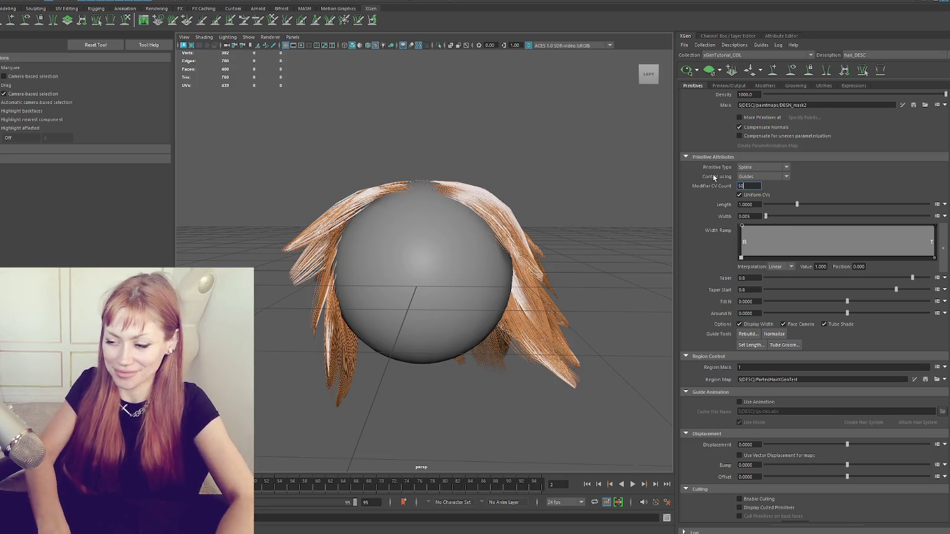
{"action": "key", "text": "Return"}
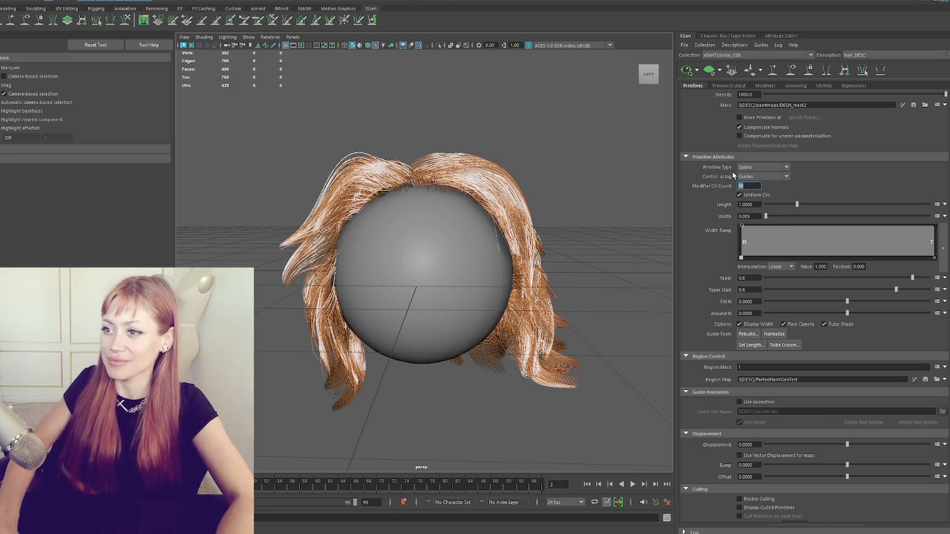
{"action": "type", "text": "3"}
{"action": "key", "text": "Return"}
{"action": "type", "text": "30"}
{"action": "key", "text": "Return"}
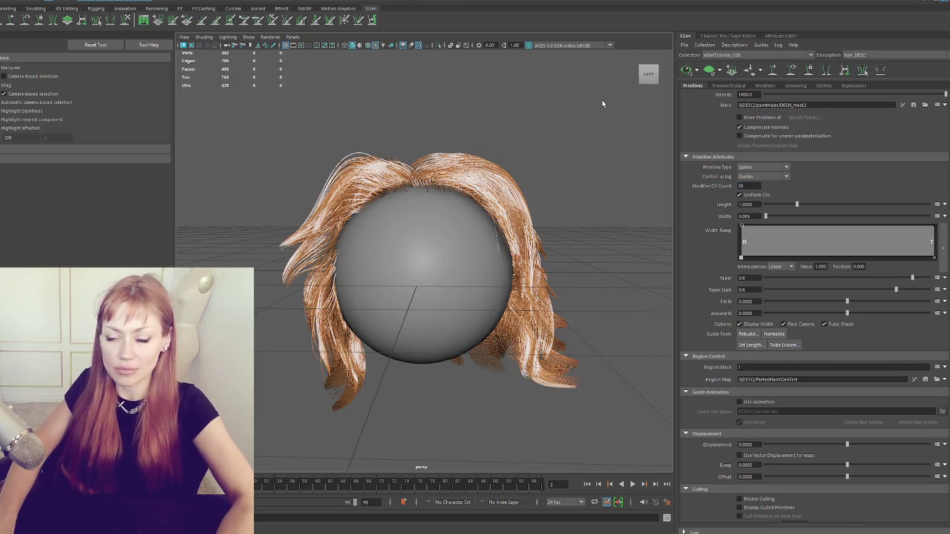
{"action": "left_click", "coordinate": [776, 86]}
With Noise Frequency 2, reshape the Noise Scale ramp to zero at the roots, rising to about half strength.
{"action": "left_click_drag", "start_coordinate": [749, 326], "coordinate": [745, 318]}
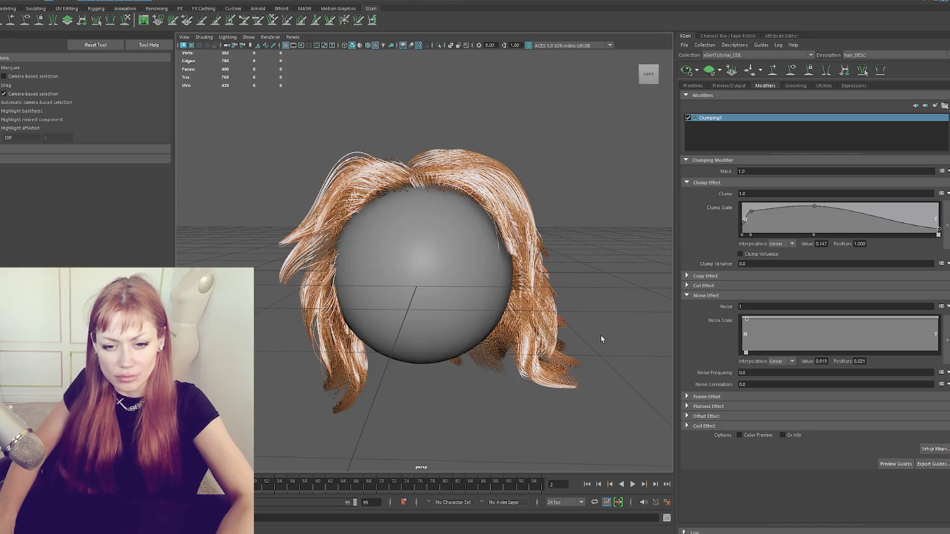
{"action": "type", "text": "2"}
{"action": "key", "text": "Return"}
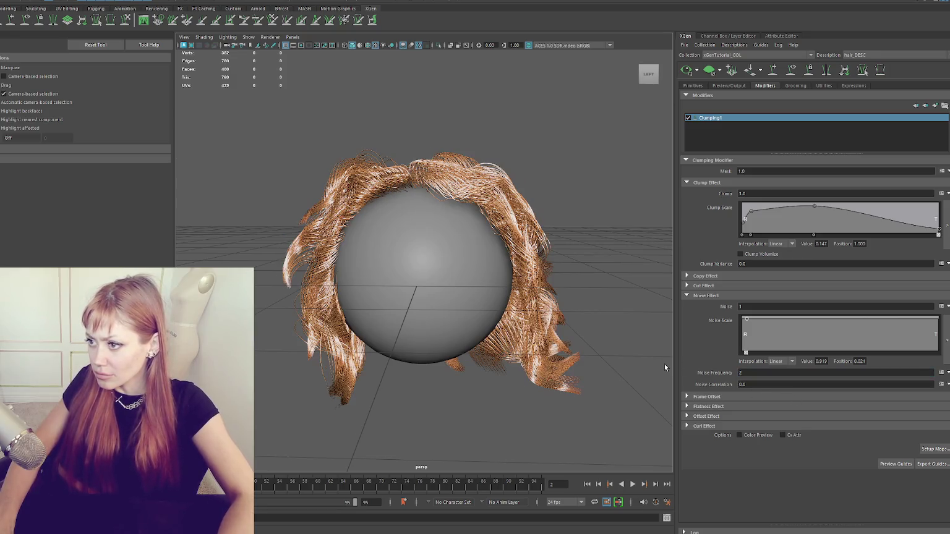
{"action": "left_click", "coordinate": [742, 330]}
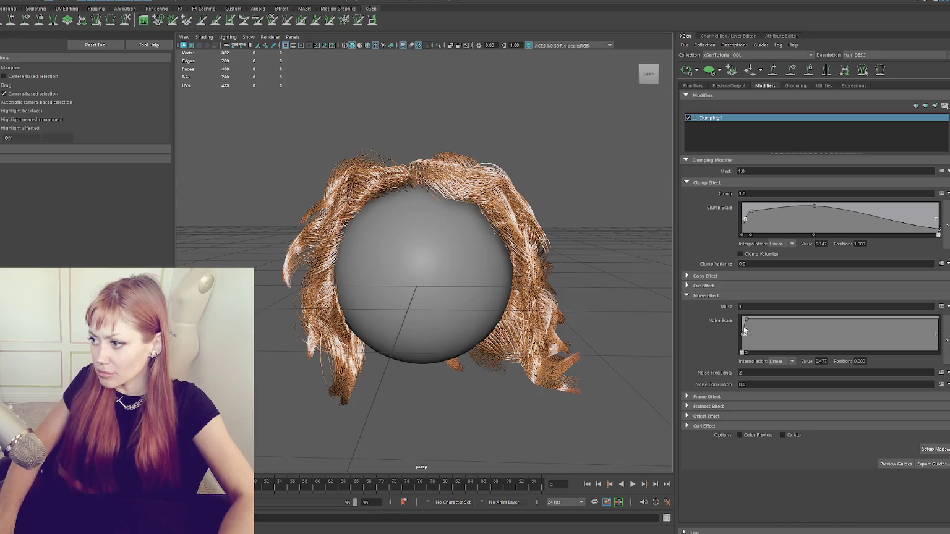
{"action": "left_click_drag", "start_coordinate": [744, 331], "coordinate": [745, 333]}
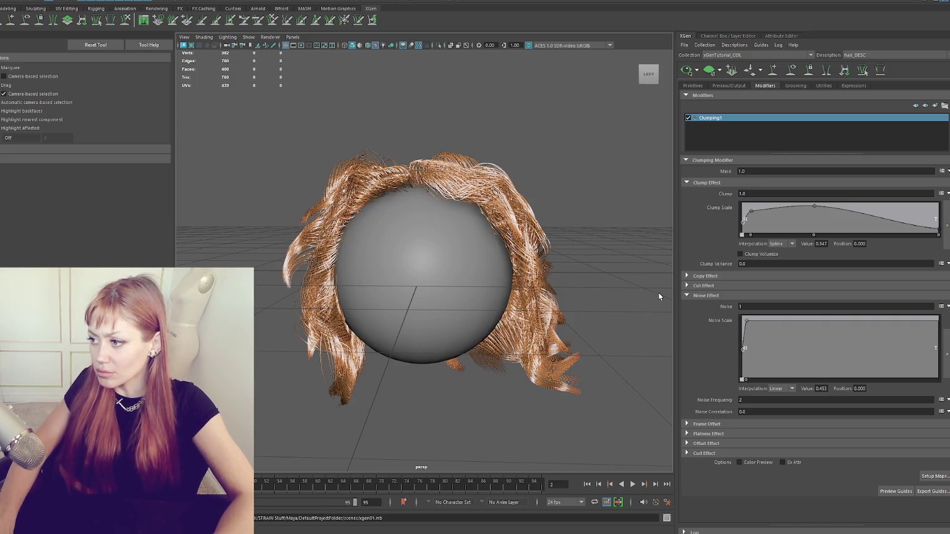
{"action": "left_click_drag", "start_coordinate": [746, 326], "coordinate": [745, 327]}
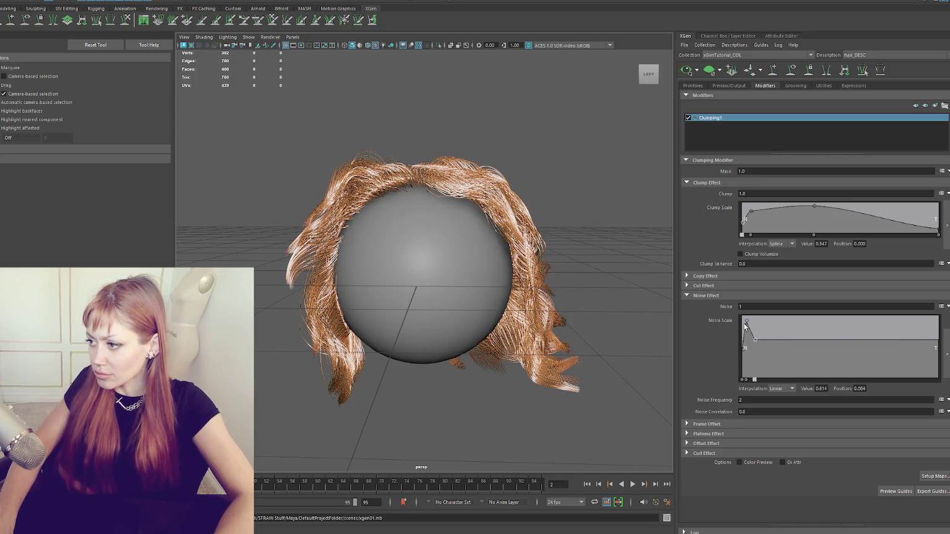
{"action": "left_click_drag", "start_coordinate": [744, 381], "coordinate": [746, 382]}
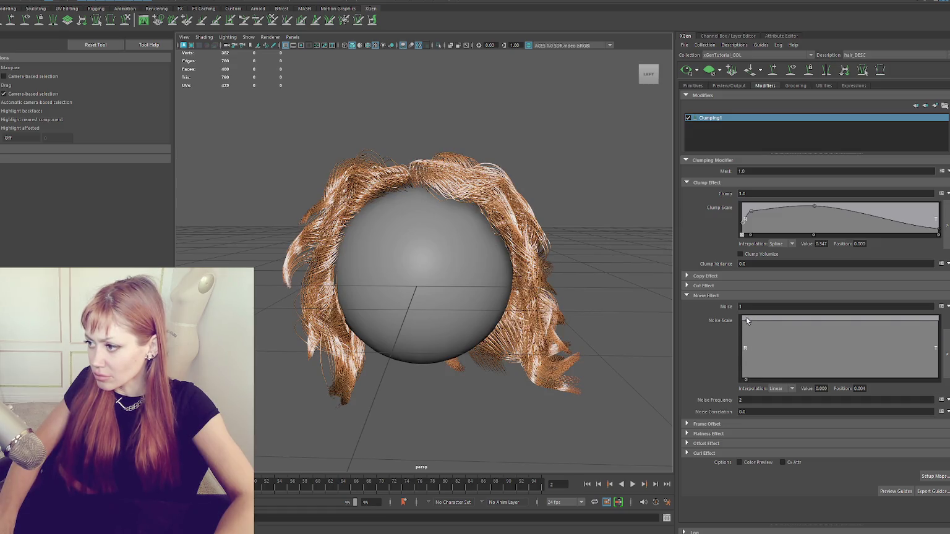
{"action": "left_click_drag", "start_coordinate": [746, 318], "coordinate": [747, 342]}
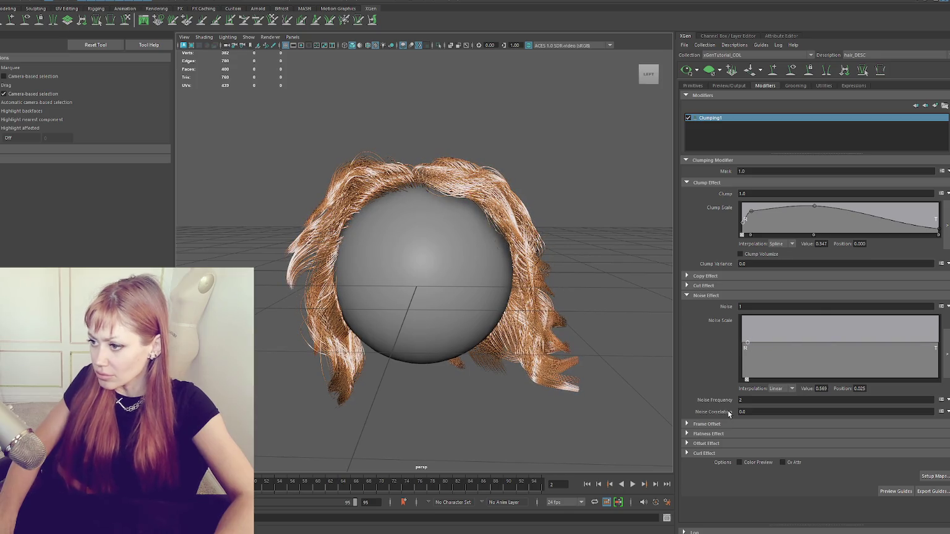
Try Noise Frequency values 1, .1, 0 and 4, checking the back of the hair.
{"action": "double_click", "coordinate": [748, 400]}
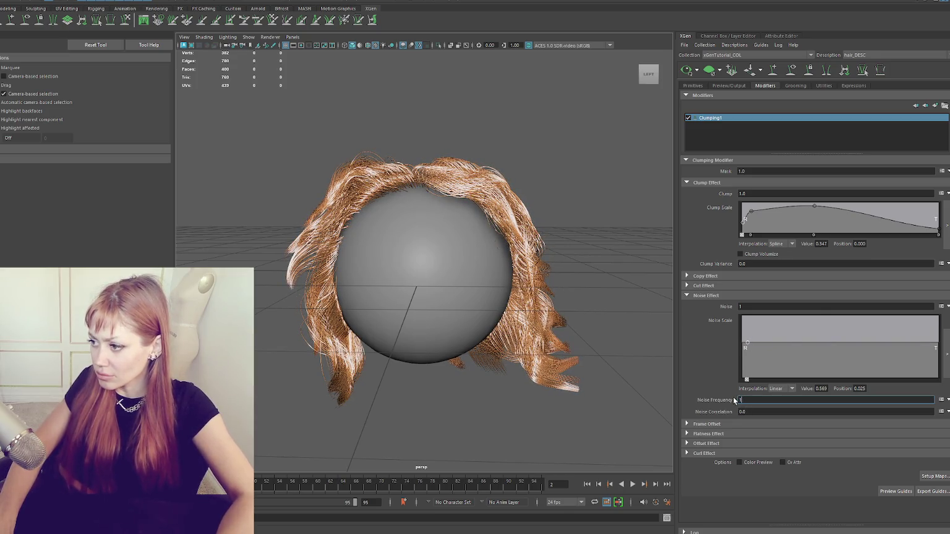
{"action": "type", "text": "1"}
{"action": "key", "text": "Return"}
{"action": "double_click", "coordinate": [754, 402]}
{"action": "type", "text": ".1"}
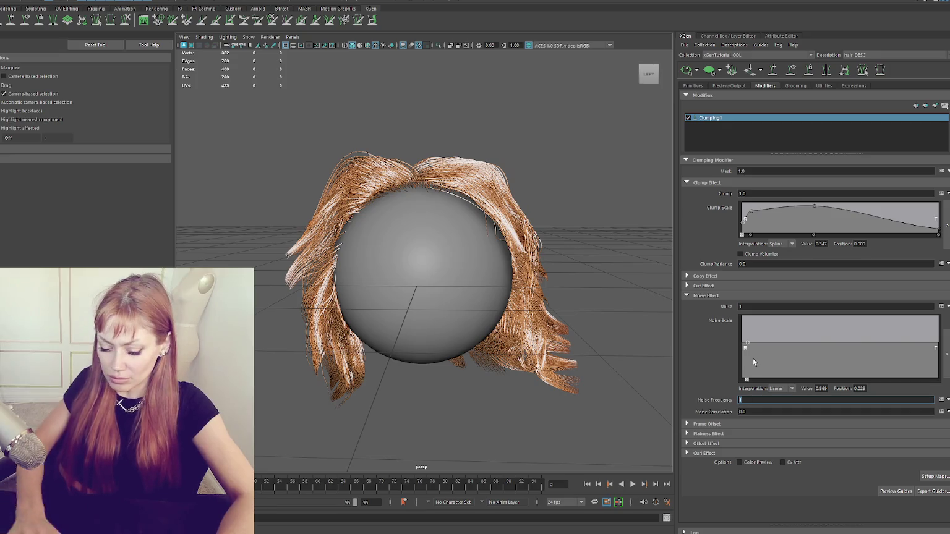
{"action": "key", "text": "Return"}
{"action": "double_click", "coordinate": [751, 402]}
{"action": "type", "text": "0"}
{"action": "key", "text": "Return"}
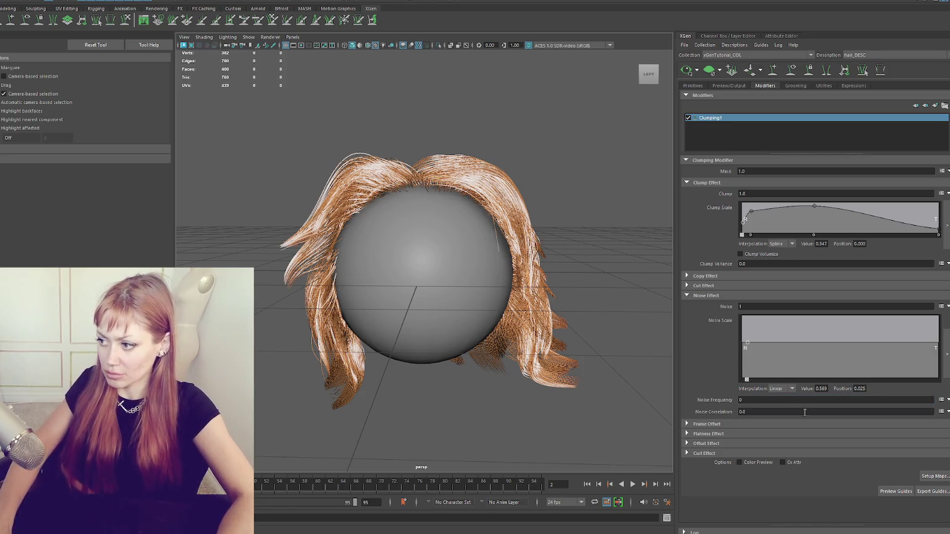
{"action": "double_click", "coordinate": [745, 400]}
{"action": "type", "text": "4"}
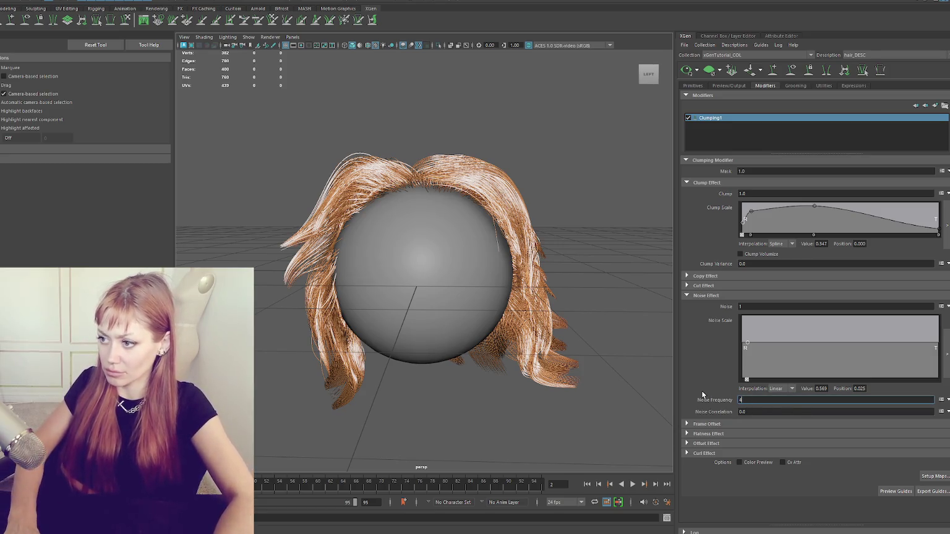
{"action": "key", "text": "Return"}
{"action": "mouse_move", "coordinate": [576, 283]}
{"action": "left_mouse_down", "text": "alt"}
{"action": "mouse_move", "coordinate": [413, 283]}
{"action": "mouse_move", "coordinate": [544, 272]}
{"action": "left_mouse_up", "text": "alt"}
Settle Noise Frequency at .5 after trying 2, and lower the 0.021 noise point to 0.379.
{"action": "double_click", "coordinate": [753, 400]}
{"action": "type", "text": "2"}
{"action": "key", "text": "Return"}
{"action": "double_click", "coordinate": [746, 399]}
{"action": "type", "text": ".5"}
{"action": "key", "text": "Return"}
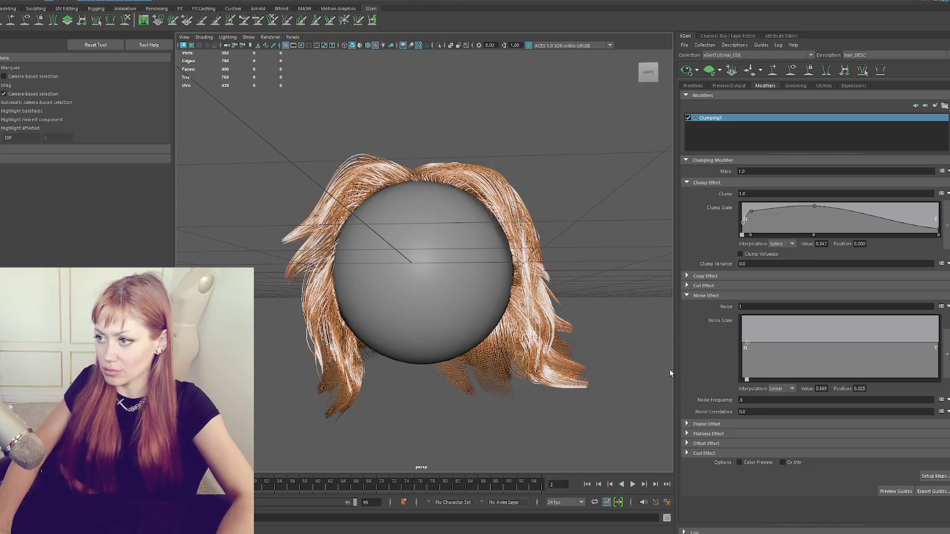
{"action": "left_click_drag", "start_coordinate": [571, 277], "coordinate": [580, 279], "text": "alt"}
{"action": "left_click_drag", "start_coordinate": [747, 342], "coordinate": [745, 357]}
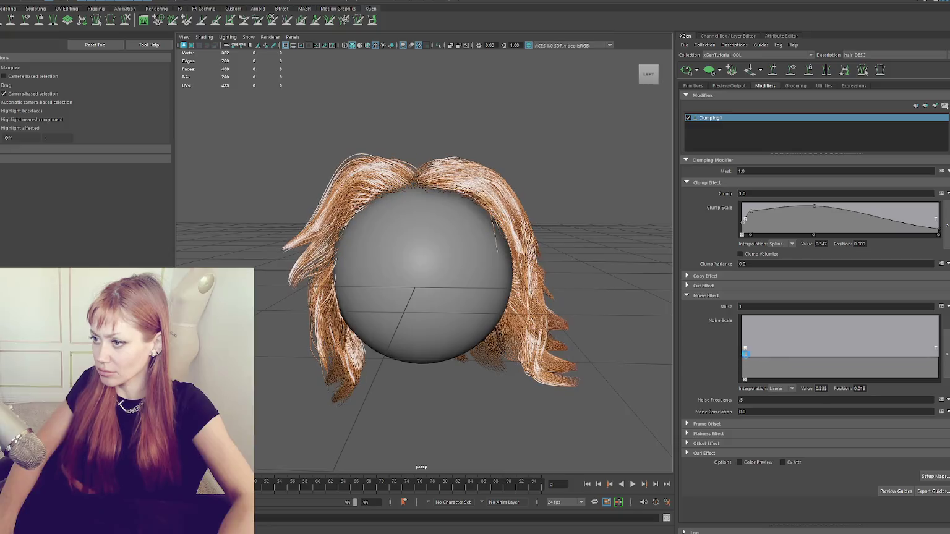
{"action": "mouse_move", "coordinate": [560, 275]}
{"action": "left_mouse_down", "text": "alt"}
{"action": "mouse_move", "coordinate": [720, 254]}
{"action": "mouse_move", "coordinate": [394, 272]}
{"action": "left_mouse_up", "text": "alt"}
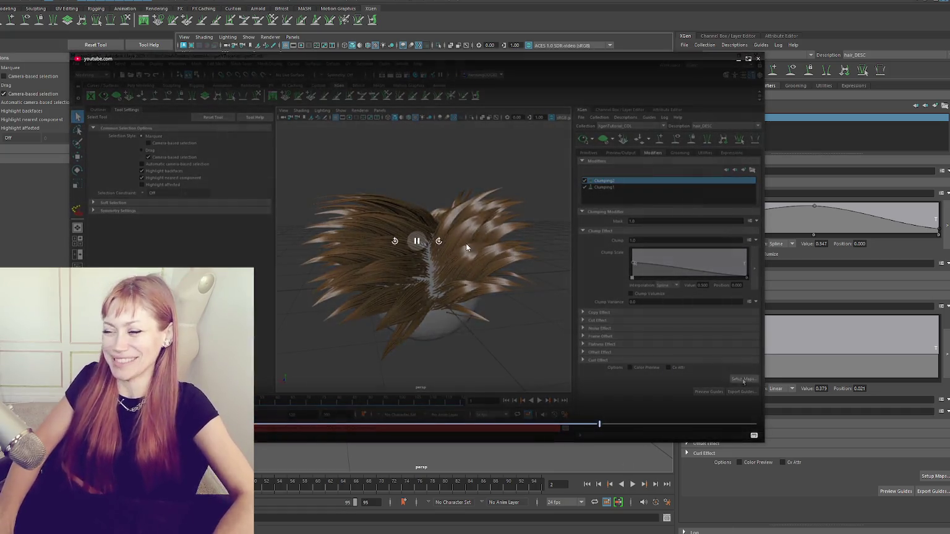
Play the reference video to Clumping2's Generate Clumping Maps dialog, Control Map ${DESC}/Clumping1/Maps/.
{"action": "left_click", "coordinate": [726, 339]}
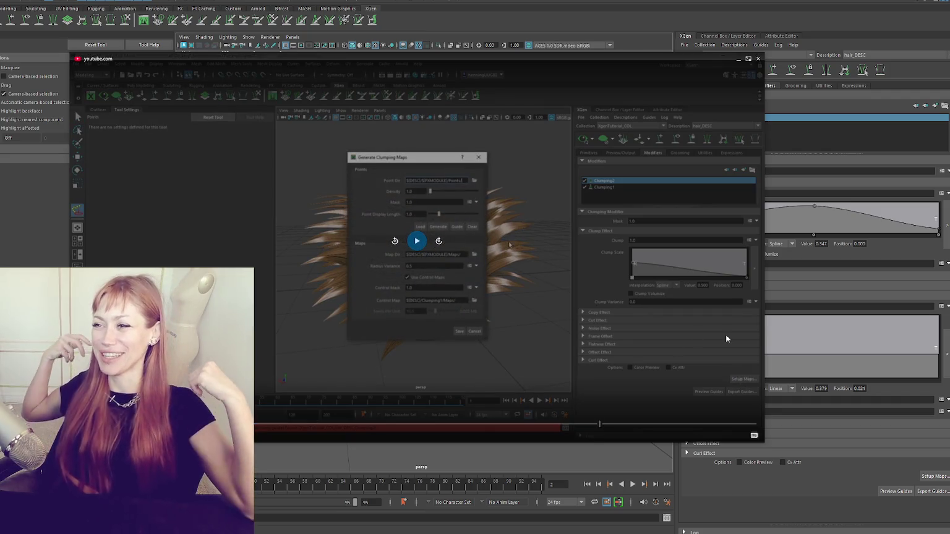
{"action": "left_click", "coordinate": [726, 339]}
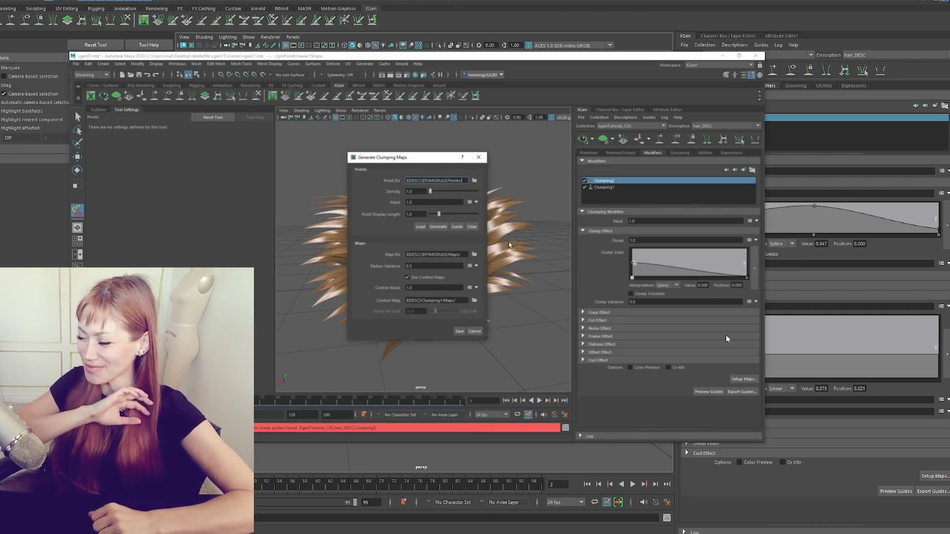
{"action": "left_click", "coordinate": [726, 335]}
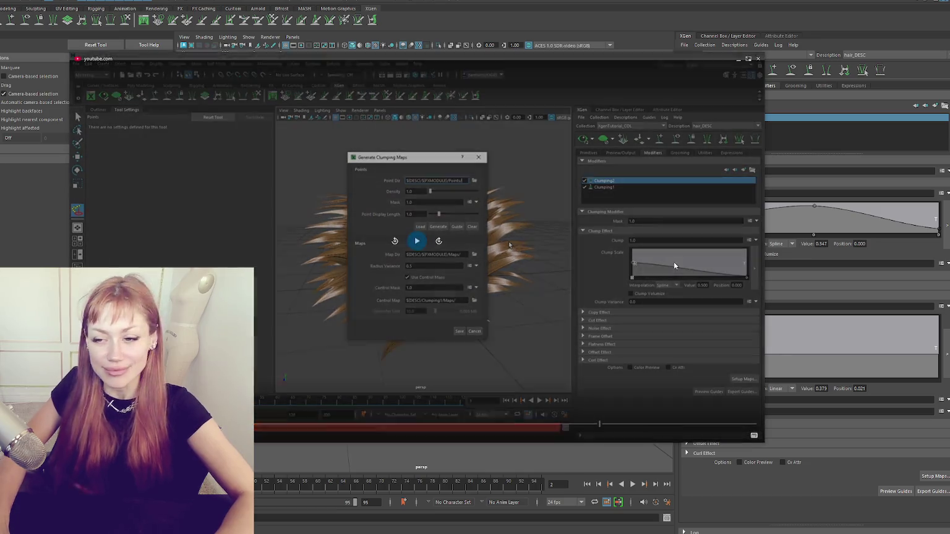
{"action": "left_click", "coordinate": [433, 246]}
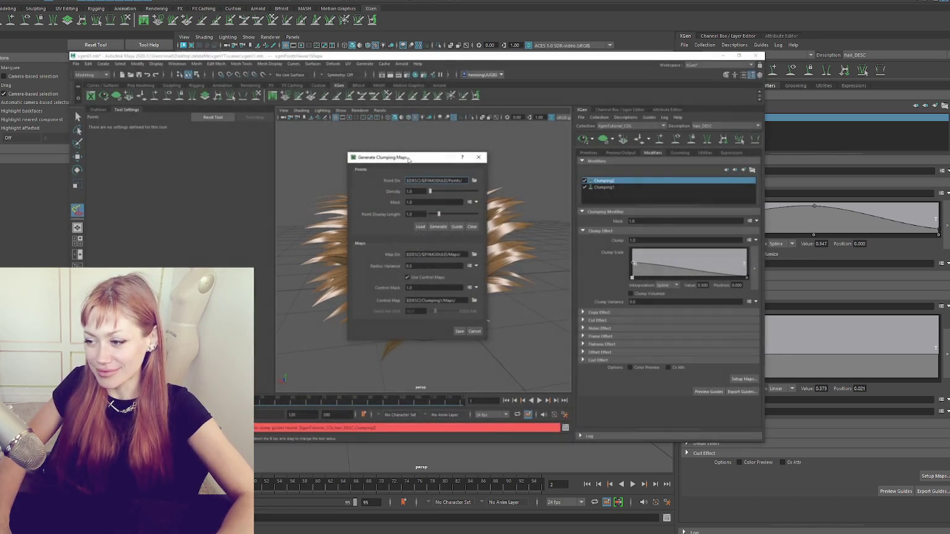
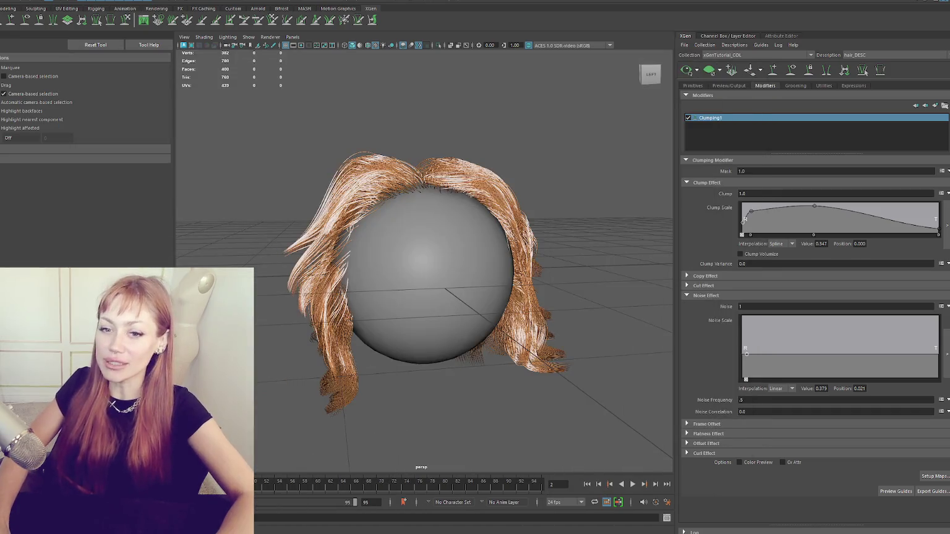
Add a Clumping modifier from the Add Modifier window, creating Clumping2 above Clumping1.
{"action": "left_click", "coordinate": [936, 105]}
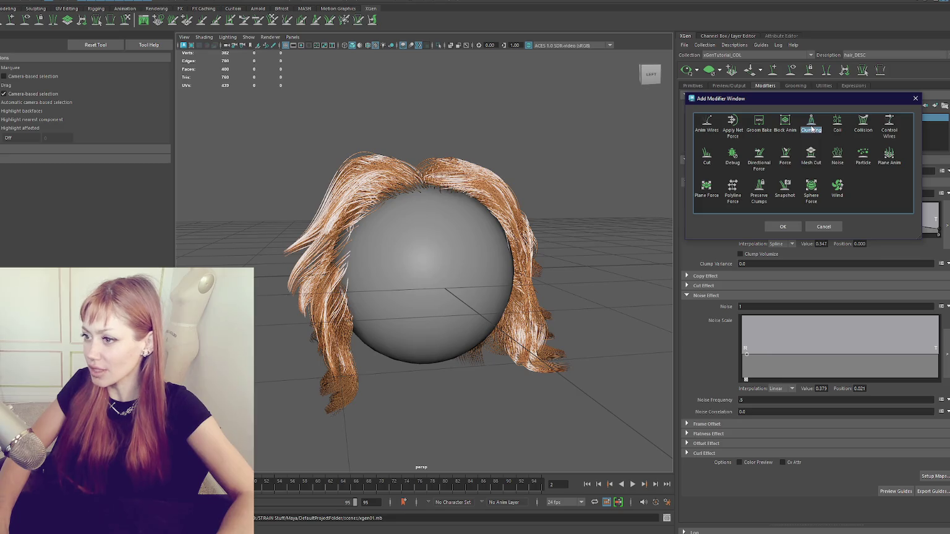
{"action": "left_click", "coordinate": [799, 227]}
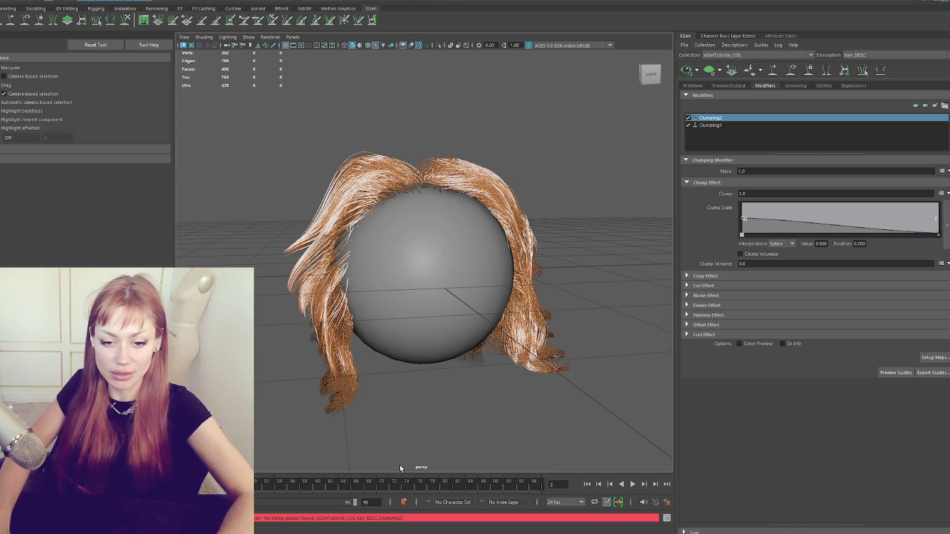
{"action": "key", "text": "alt+Tab"}
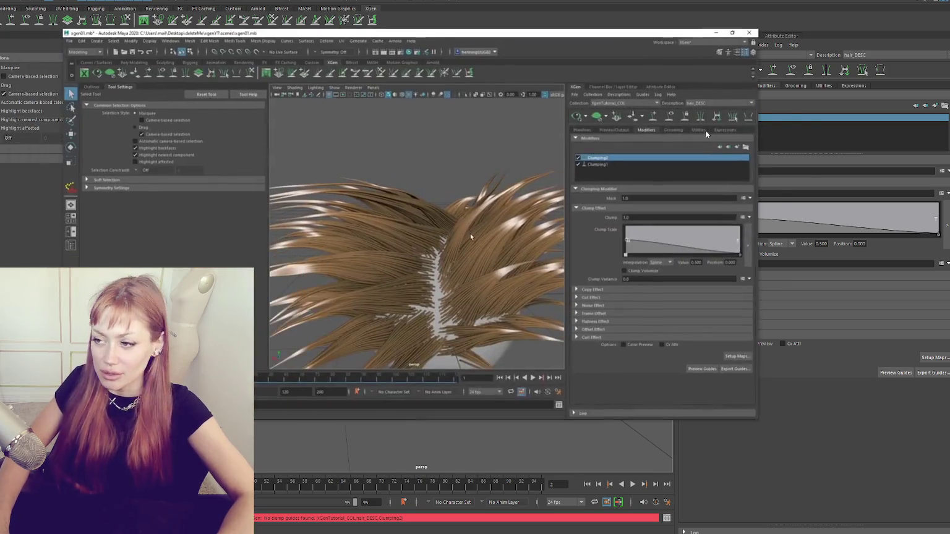
Rewind the YouTube tutorial to the Generate Clumping Maps section, play it, then pause.
{"action": "left_click", "coordinate": [439, 216]}
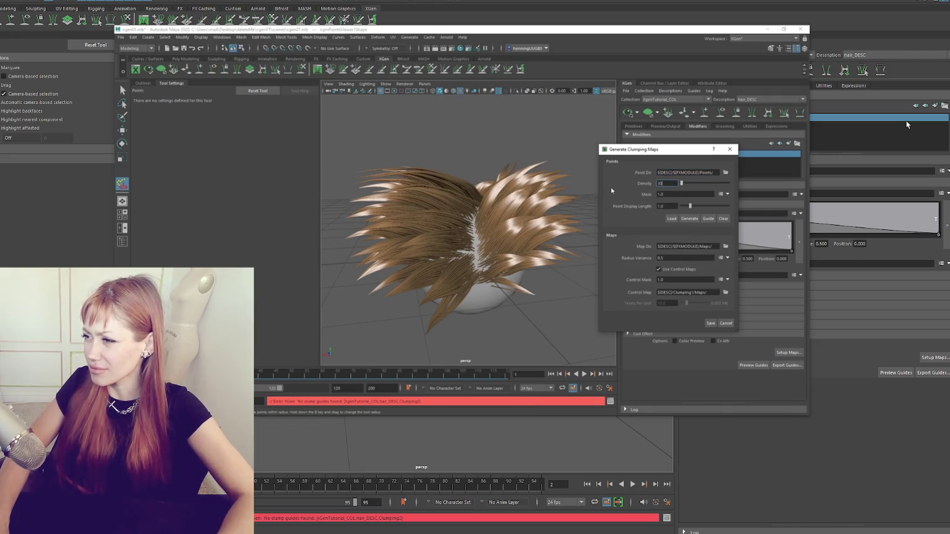
{"action": "left_click", "coordinate": [688, 219]}
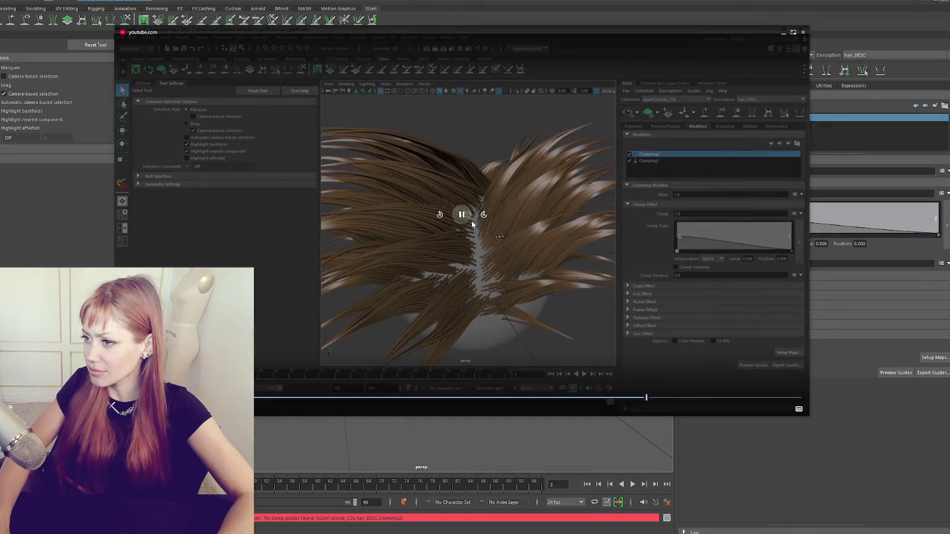
{"action": "left_click", "coordinate": [465, 216]}
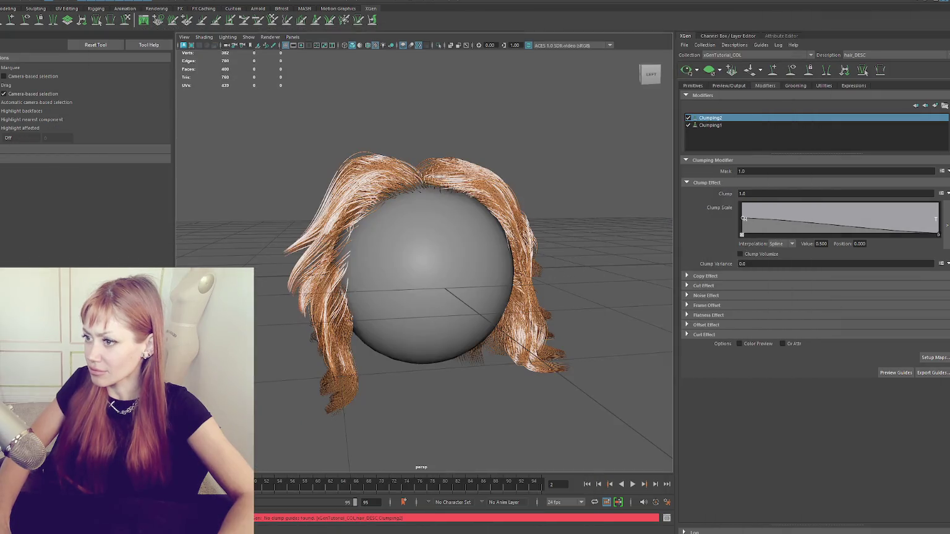
Generate and save Clumping2's maps at density 30, then drop its root clump scale to 0.4.
{"action": "left_click", "coordinate": [933, 357]}
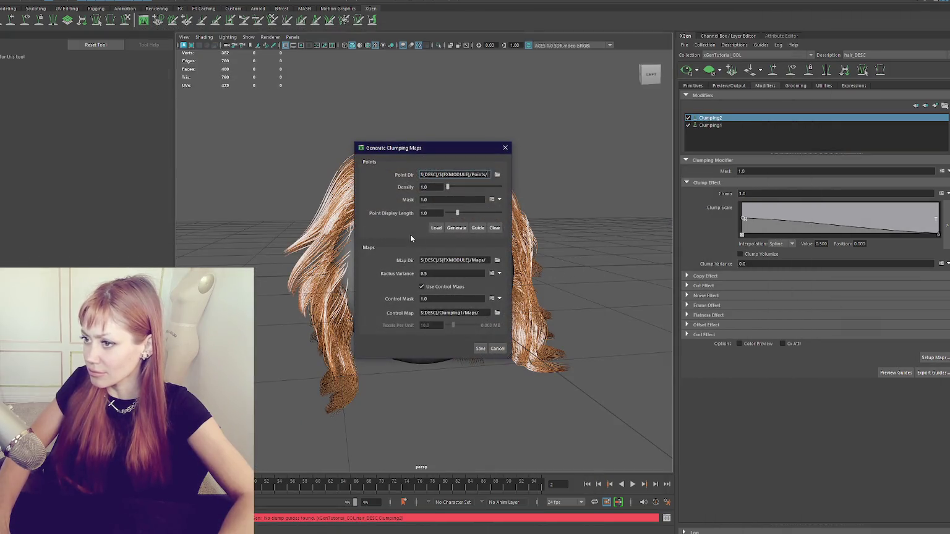
{"action": "type", "text": "30"}
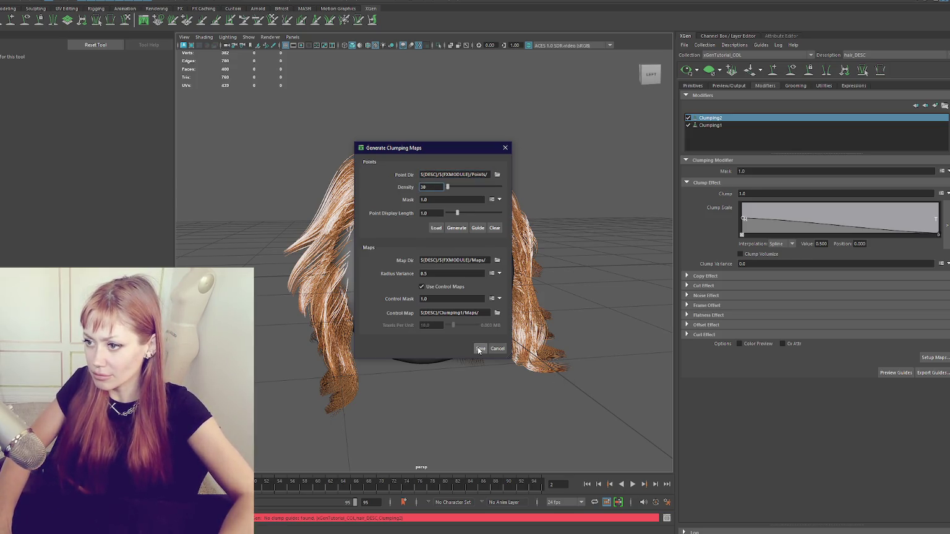
{"action": "left_click", "coordinate": [457, 229]}
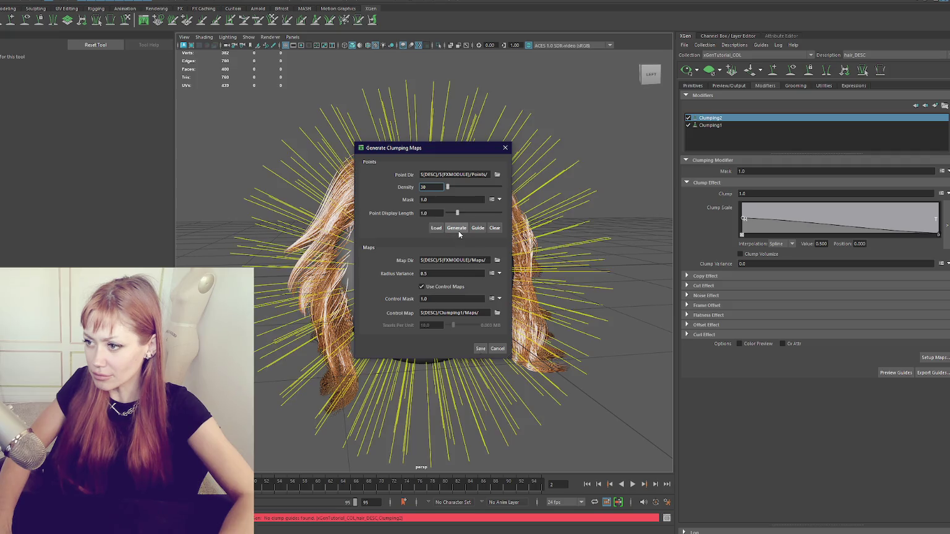
{"action": "left_click", "coordinate": [480, 348]}
{"action": "mouse_move", "coordinate": [572, 305]}
{"action": "left_mouse_down", "text": "alt"}
{"action": "mouse_move", "coordinate": [535, 297]}
{"action": "mouse_move", "coordinate": [572, 307]}
{"action": "left_mouse_up", "text": "alt"}
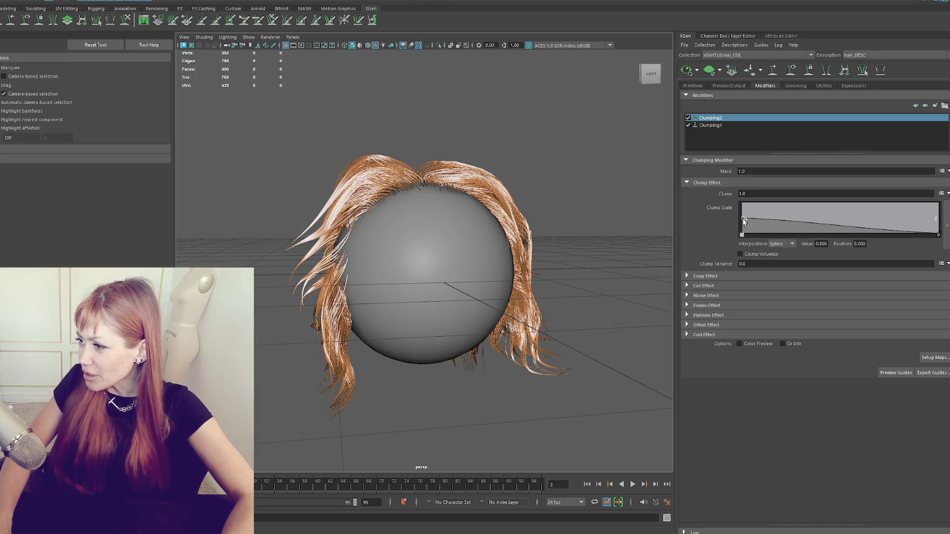
{"action": "left_click_drag", "start_coordinate": [743, 220], "coordinate": [744, 224]}
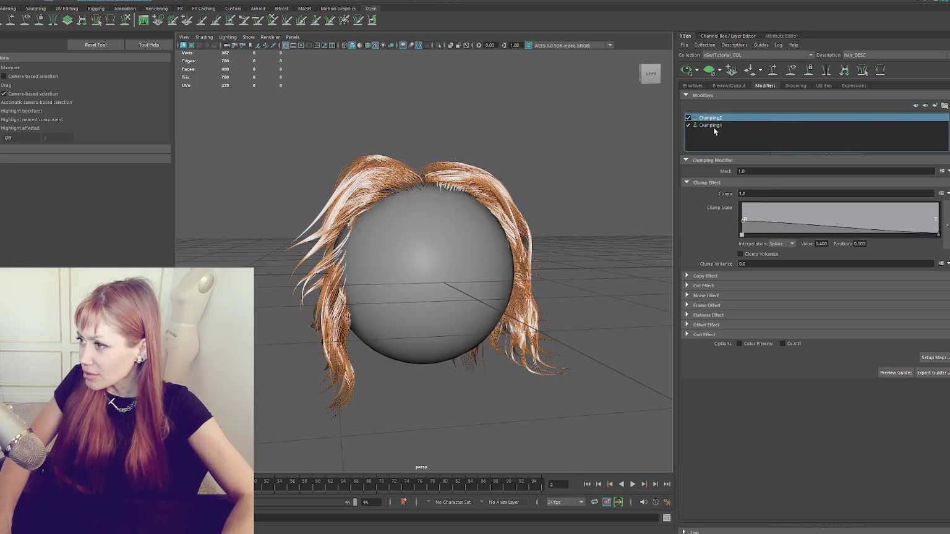
Lower the middle of Clumping1's clump scale curve, then show Clumping2's Noise Effect settings.
{"action": "left_click", "coordinate": [711, 126]}
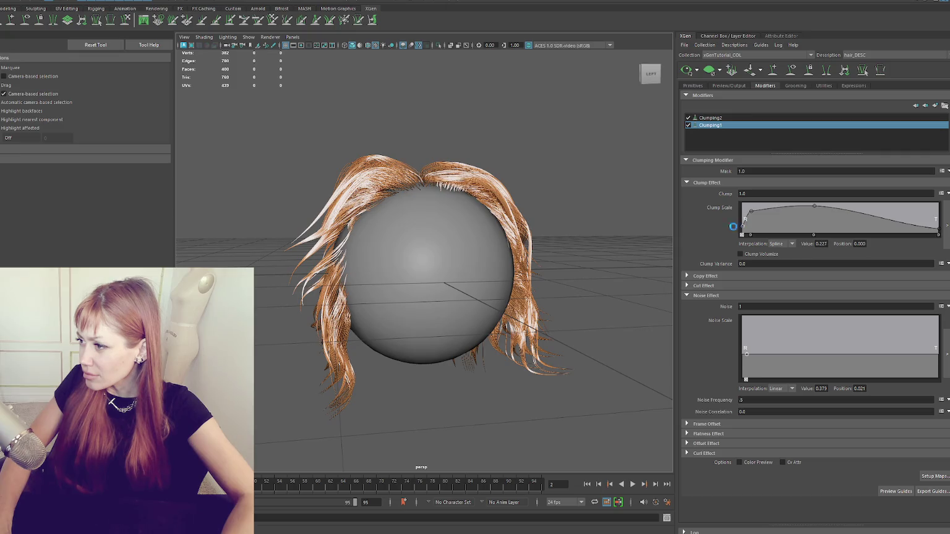
{"action": "mouse_move", "coordinate": [814, 206]}
{"action": "left_mouse_down"}
{"action": "mouse_move", "coordinate": [810, 220]}
{"action": "mouse_move", "coordinate": [813, 203]}
{"action": "left_mouse_up"}
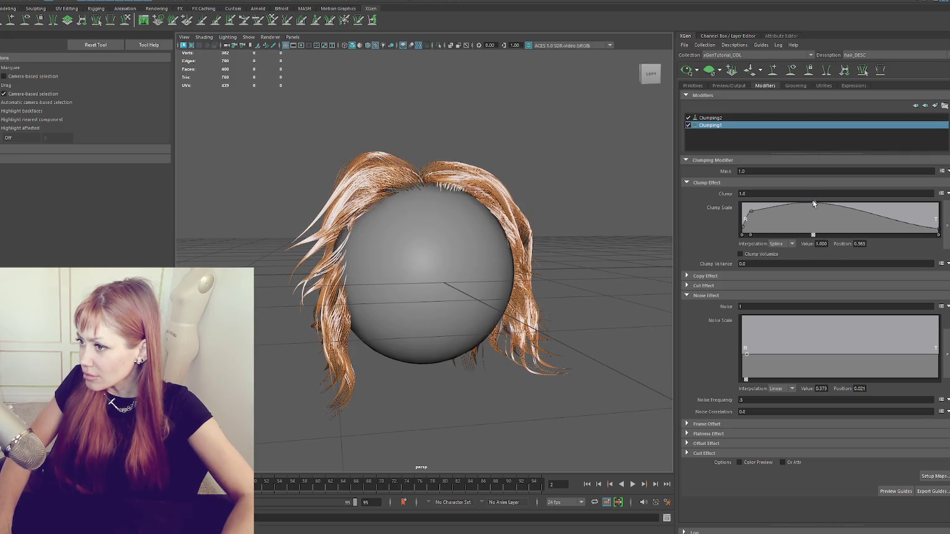
{"action": "left_click", "coordinate": [747, 117]}
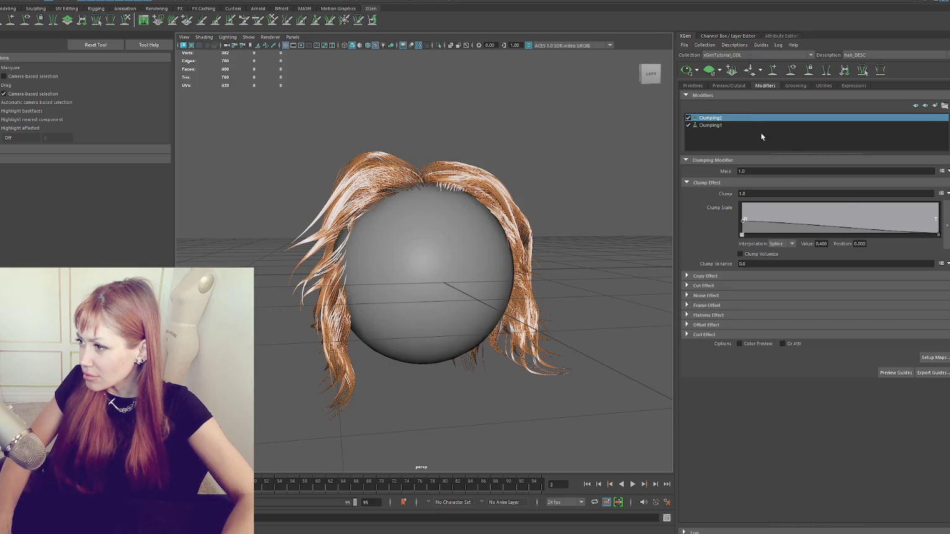
{"action": "left_click", "coordinate": [704, 297]}
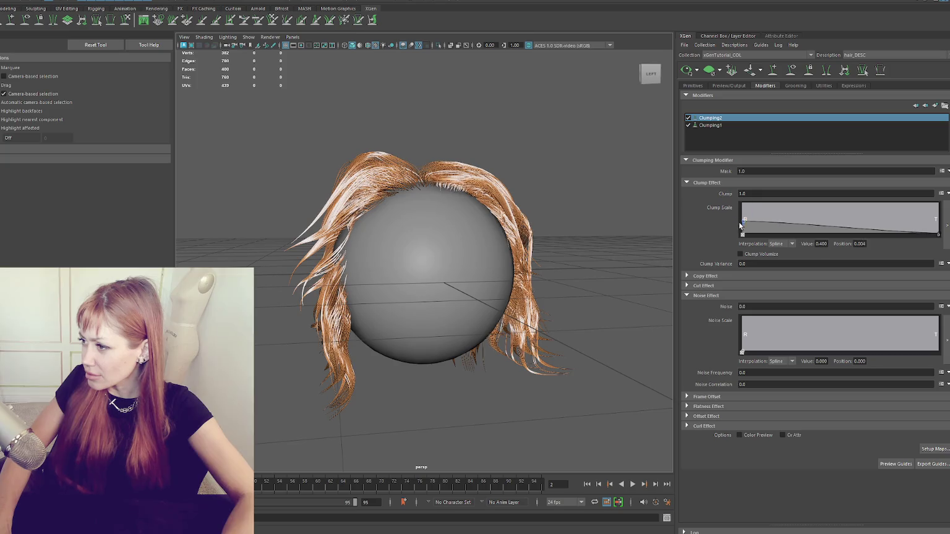
Set Clumping2's clump scale ramp to 1.0 at the root and 0.453 at the tip.
{"action": "mouse_move", "coordinate": [739, 223]}
{"action": "left_mouse_down"}
{"action": "mouse_move", "coordinate": [723, 238]}
{"action": "mouse_move", "coordinate": [723, 191]}
{"action": "mouse_move", "coordinate": [718, 206]}
{"action": "left_mouse_up"}
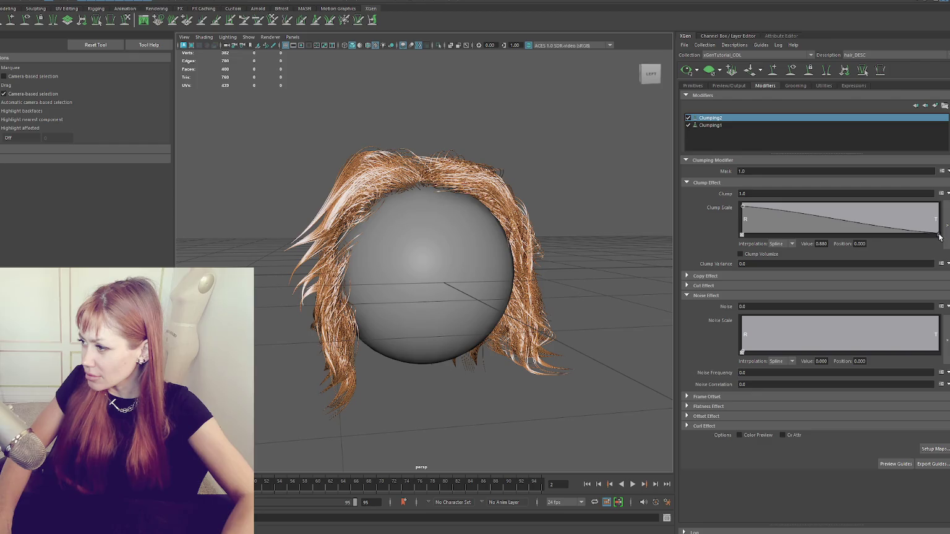
{"action": "left_click_drag", "start_coordinate": [939, 238], "coordinate": [948, 222]}
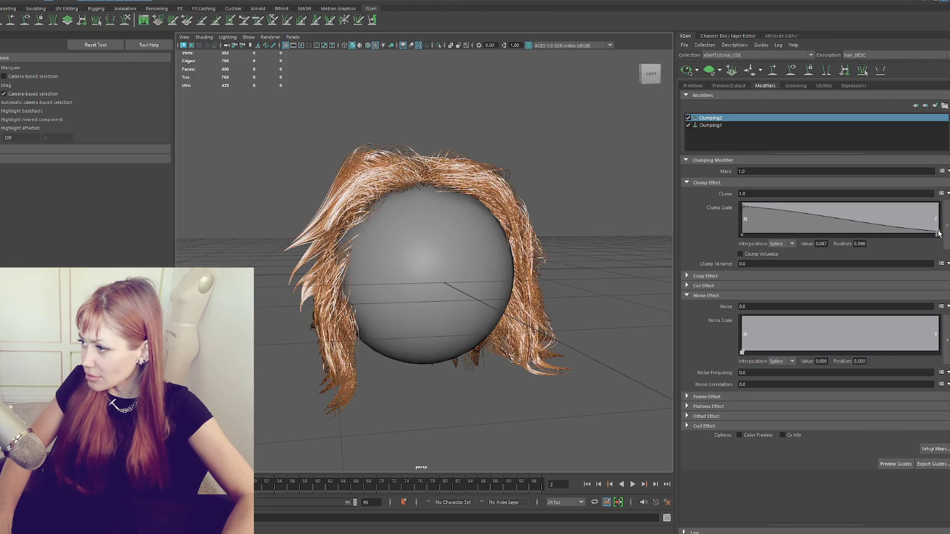
{"action": "left_click_drag", "start_coordinate": [513, 229], "coordinate": [543, 233], "text": "alt"}
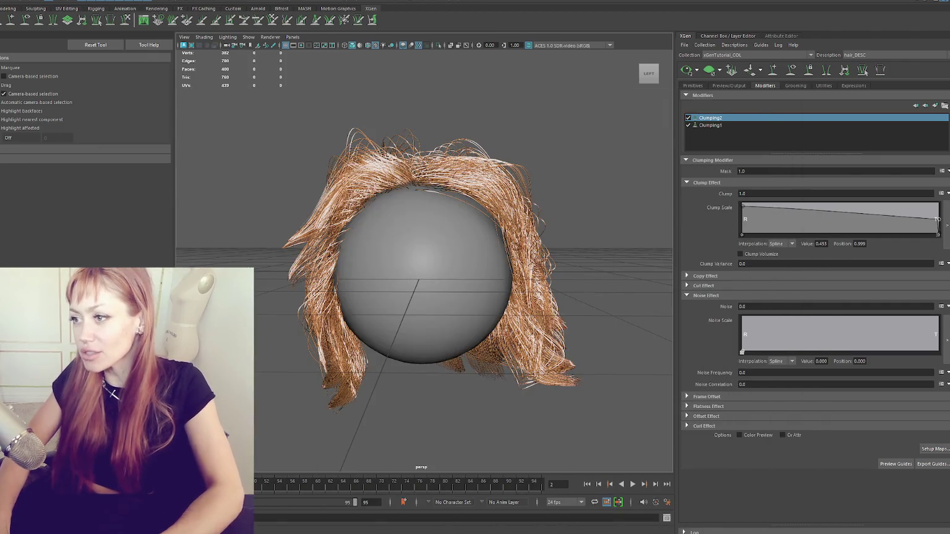
{"action": "mouse_move", "coordinate": [540, 176]}
{"action": "left_mouse_down", "text": "alt"}
{"action": "mouse_move", "coordinate": [331, 198]}
{"action": "mouse_move", "coordinate": [416, 202]}
{"action": "left_mouse_up", "text": "alt"}
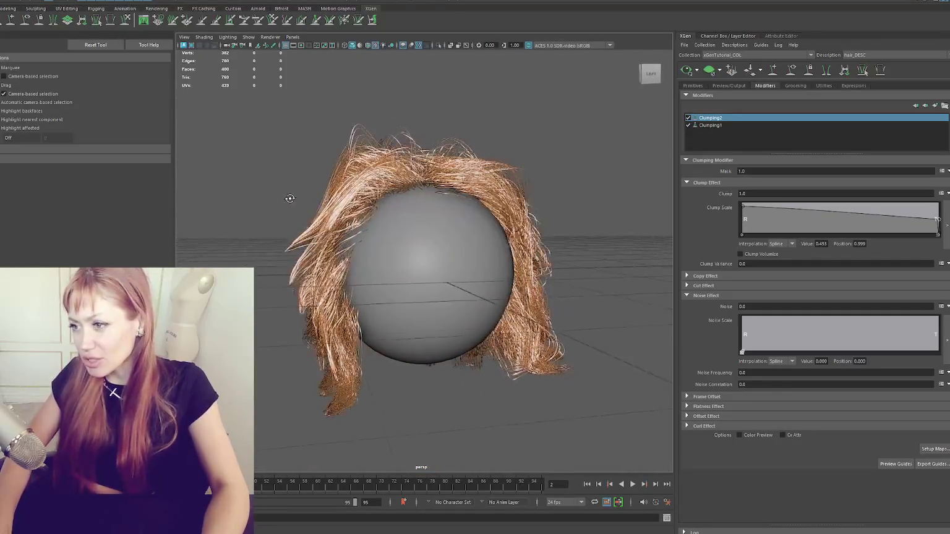
{"action": "right_click_drag", "start_coordinate": [417, 202], "coordinate": [511, 209], "text": "alt"}
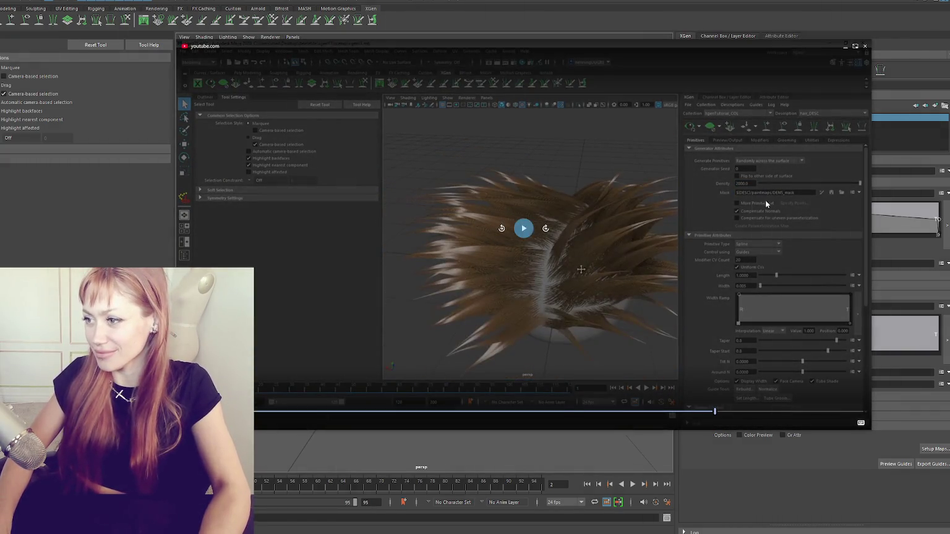
In the Primitives tab, set Modifier CV Count to 30 and Density to 2000.
{"action": "left_click_drag", "start_coordinate": [768, 45], "coordinate": [533, 276]}
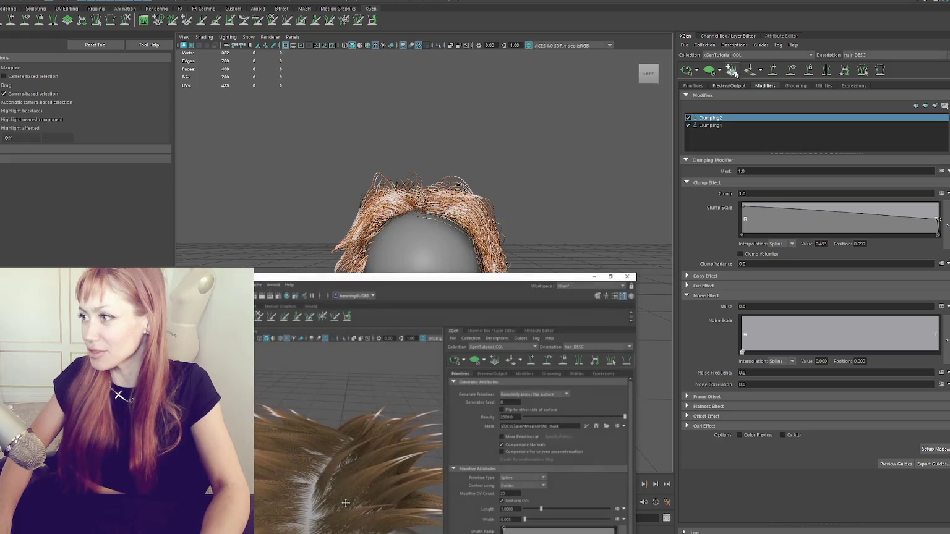
{"action": "left_click", "coordinate": [697, 86]}
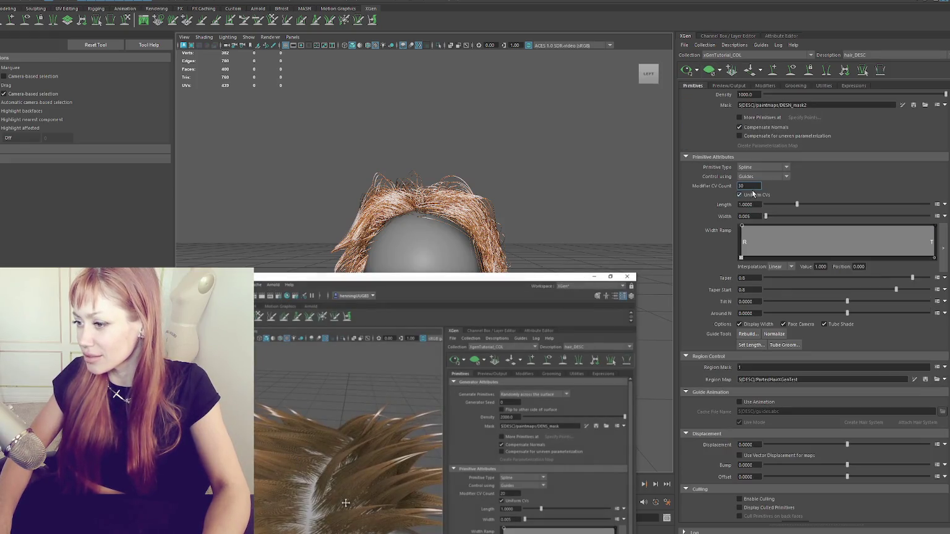
{"action": "key", "text": "Return"}
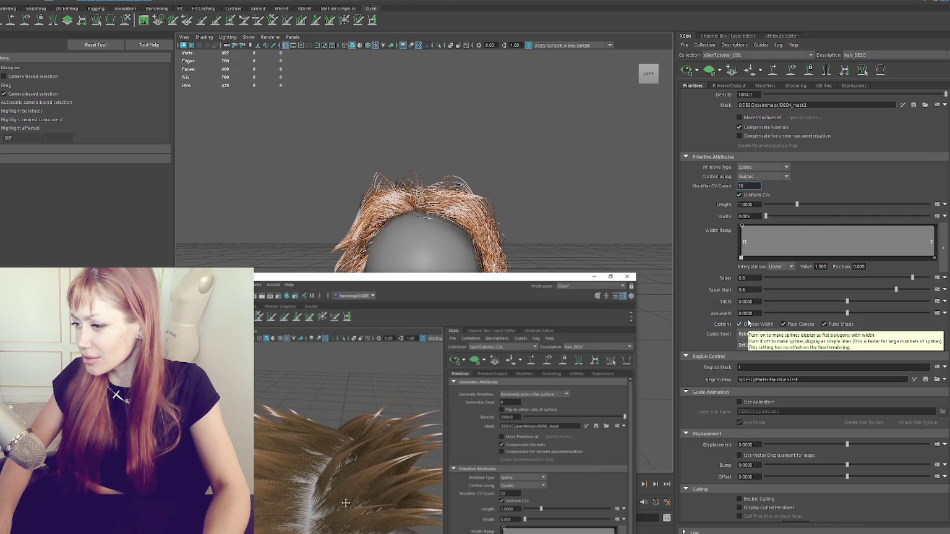
{"action": "scroll", "coordinate": [786, 198], "scroll_direction": "up", "scroll_amount": 2}
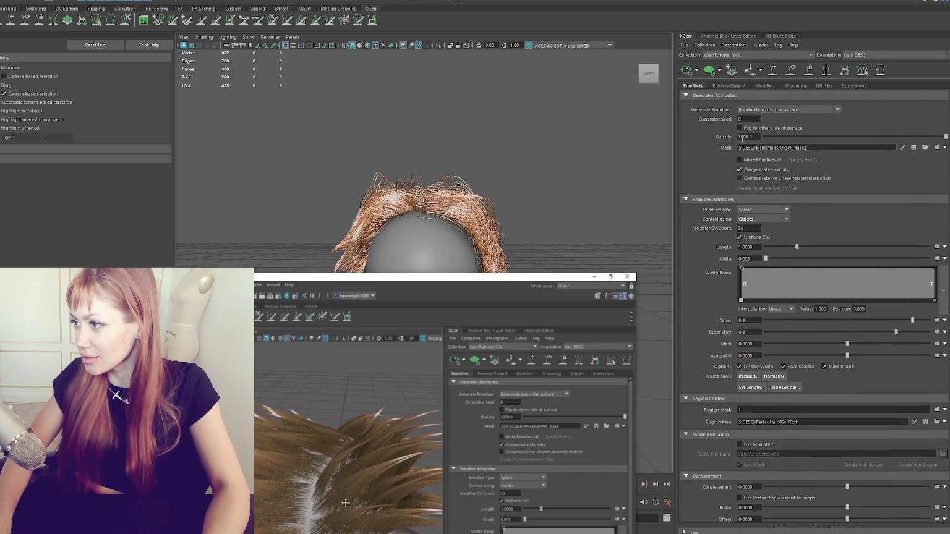
{"action": "type", "text": "2000"}
{"action": "key", "text": "Return"}
{"action": "left_click_drag", "start_coordinate": [540, 187], "coordinate": [455, 283], "text": "alt"}
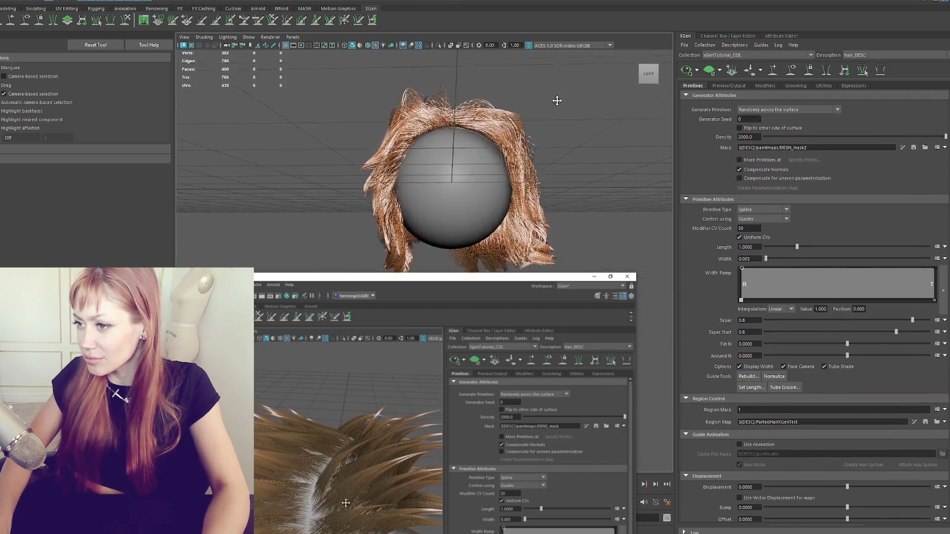
{"action": "key", "text": "alt+Tab"}
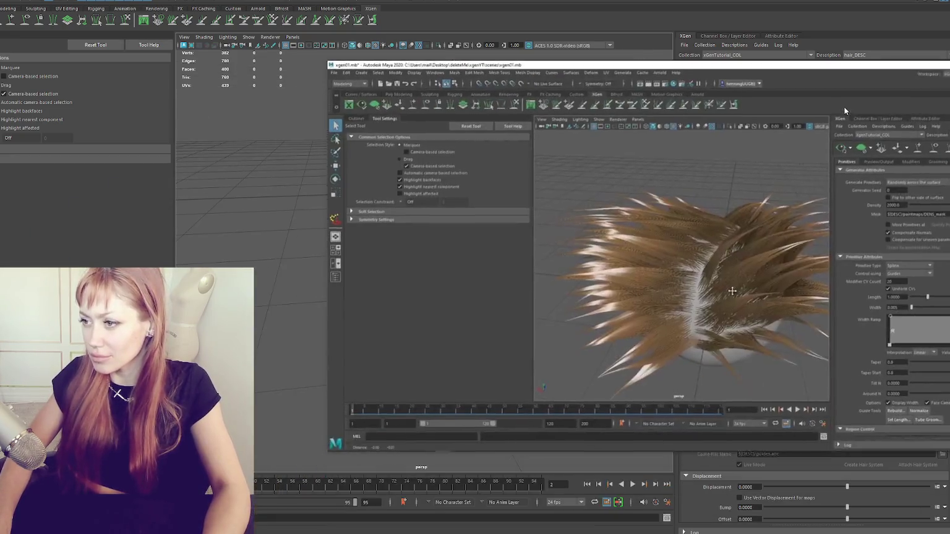
{"action": "key", "text": "alt+Tab"}
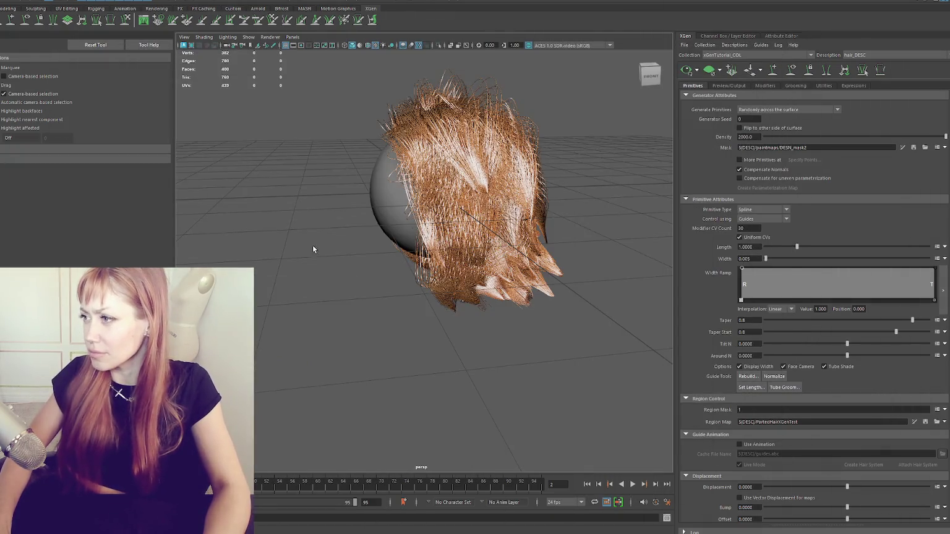
Regenerate Clumping2's clump map at density 50 and save it.
{"action": "left_click", "coordinate": [765, 85]}
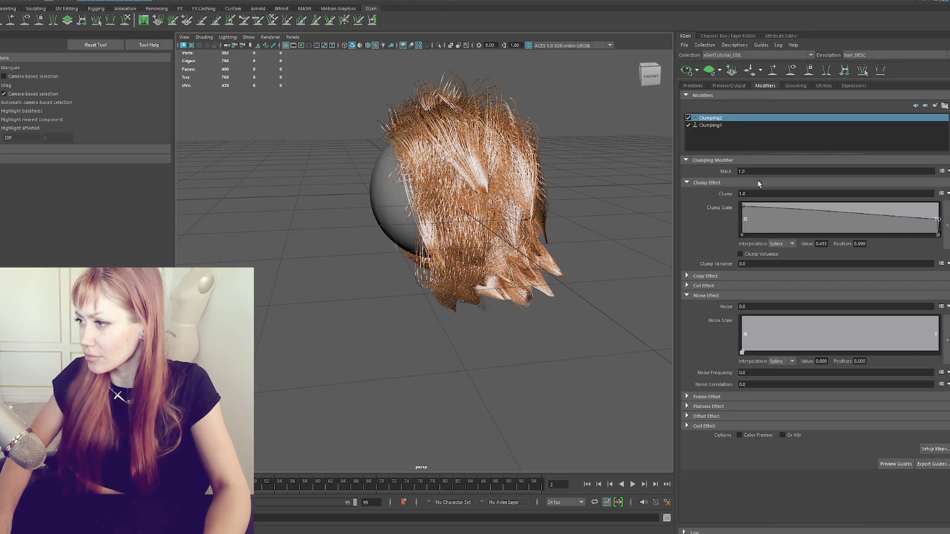
{"action": "left_click", "coordinate": [731, 85]}
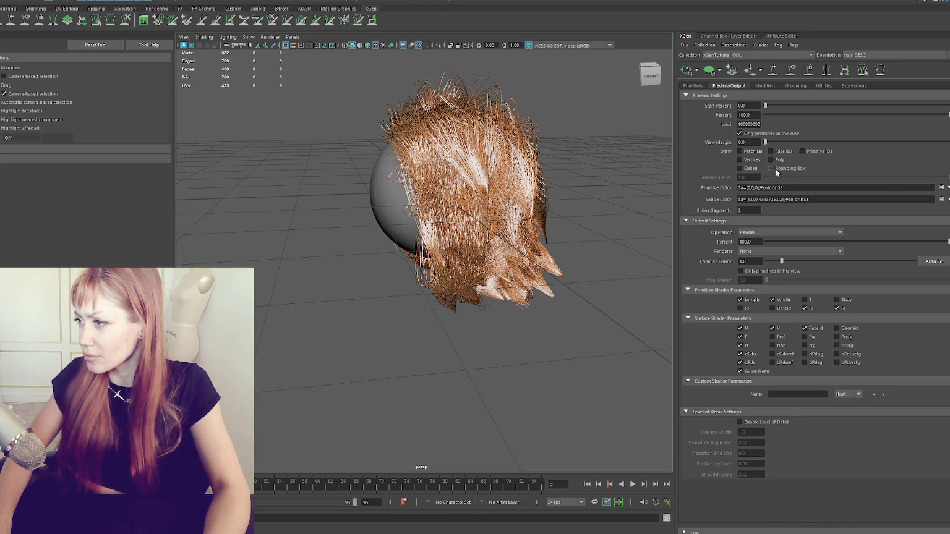
{"action": "left_click", "coordinate": [763, 85]}
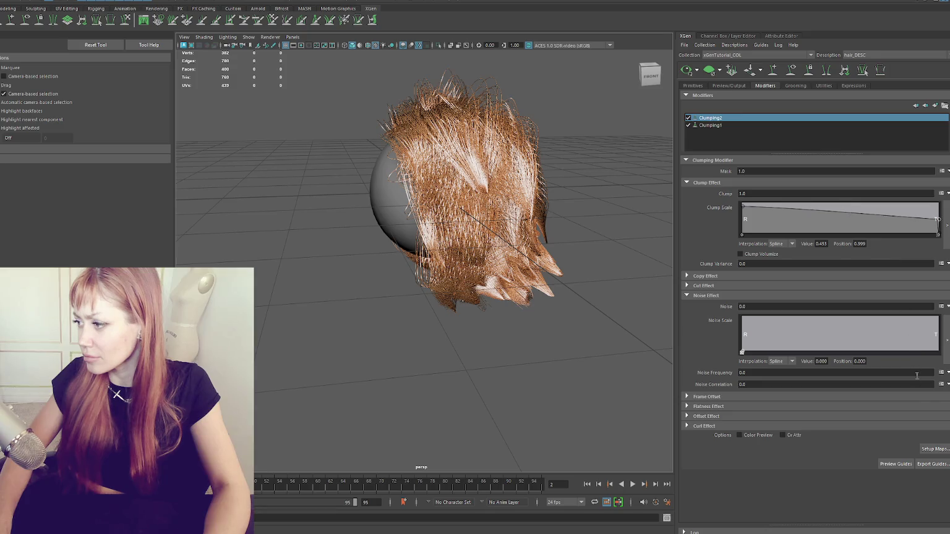
{"action": "left_click", "coordinate": [925, 449]}
{"action": "type", "text": "50"}
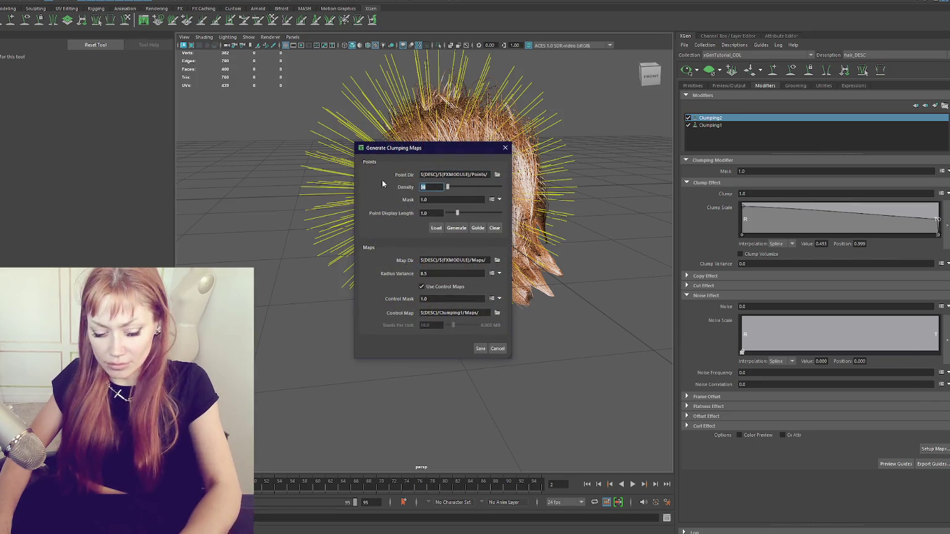
{"action": "left_click", "coordinate": [457, 227]}
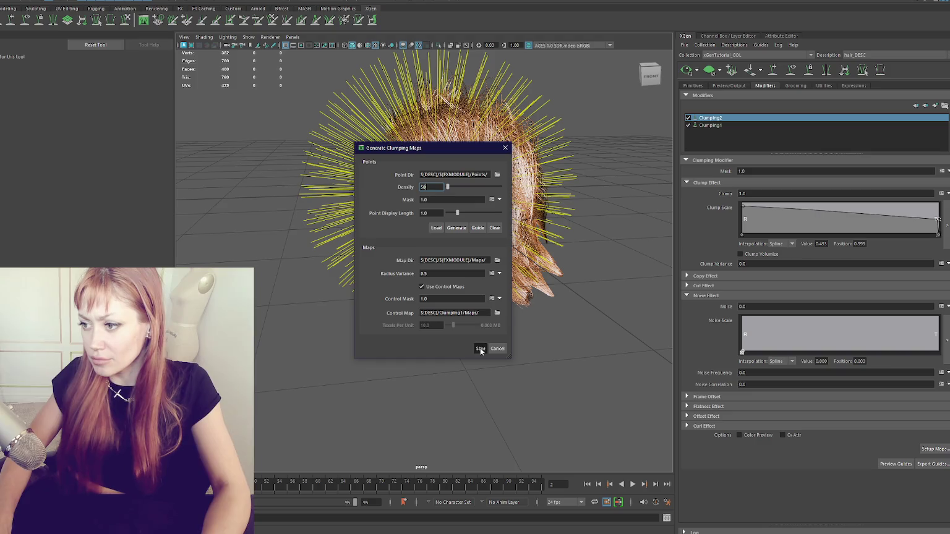
{"action": "left_click", "coordinate": [480, 349]}
Orbit around the hair to inspect the new clumping from the side, front and back.
{"action": "left_click_drag", "start_coordinate": [484, 350], "coordinate": [617, 272], "text": "alt"}
{"action": "scroll", "coordinate": [585, 215], "scroll_direction": "up", "scroll_amount": 5}
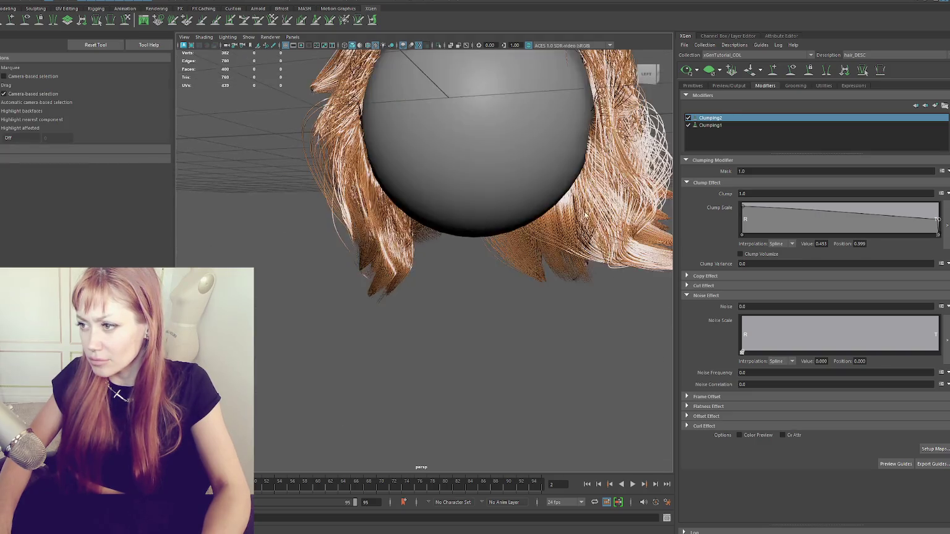
{"action": "scroll", "coordinate": [585, 215], "scroll_direction": "down", "scroll_amount": 5}
{"action": "left_click_drag", "start_coordinate": [585, 215], "coordinate": [651, 269], "text": "alt"}
{"action": "mouse_move", "coordinate": [738, 270]}
{"action": "left_mouse_down", "text": "alt"}
{"action": "mouse_move", "coordinate": [545, 270]}
{"action": "mouse_move", "coordinate": [530, 240]}
{"action": "mouse_move", "coordinate": [263, 262]}
{"action": "mouse_move", "coordinate": [271, 255]}
{"action": "left_mouse_up", "text": "alt"}
{"action": "mouse_move", "coordinate": [240, 206]}
{"action": "left_mouse_down", "text": "alt"}
{"action": "mouse_move", "coordinate": [369, 230]}
{"action": "mouse_move", "coordinate": [367, 311]}
{"action": "left_mouse_up", "text": "alt"}
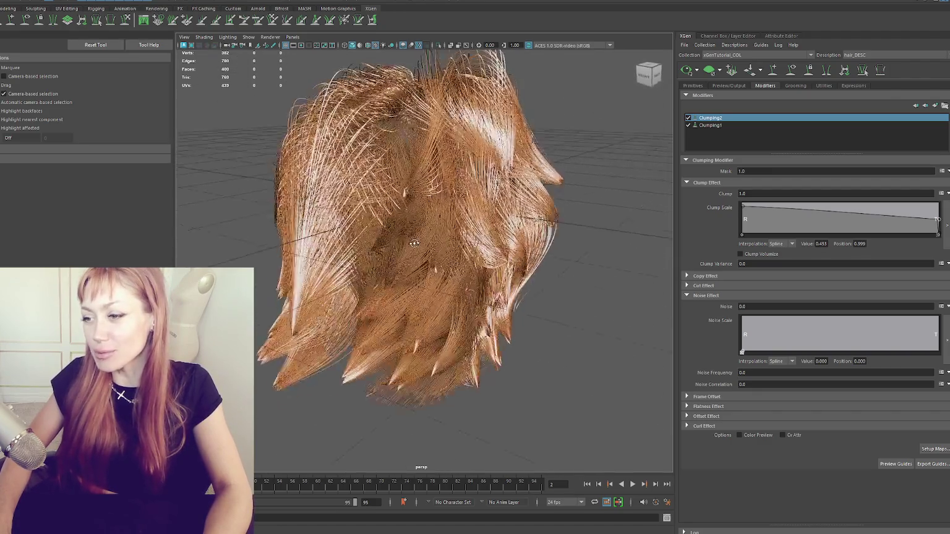
{"action": "mouse_move", "coordinate": [262, 235]}
{"action": "left_mouse_down", "text": "alt"}
{"action": "mouse_move", "coordinate": [311, 276]}
{"action": "mouse_move", "coordinate": [349, 263]}
{"action": "mouse_move", "coordinate": [420, 263]}
{"action": "mouse_move", "coordinate": [306, 257]}
{"action": "mouse_move", "coordinate": [281, 224]}
{"action": "mouse_move", "coordinate": [332, 183]}
{"action": "left_mouse_up", "text": "alt"}
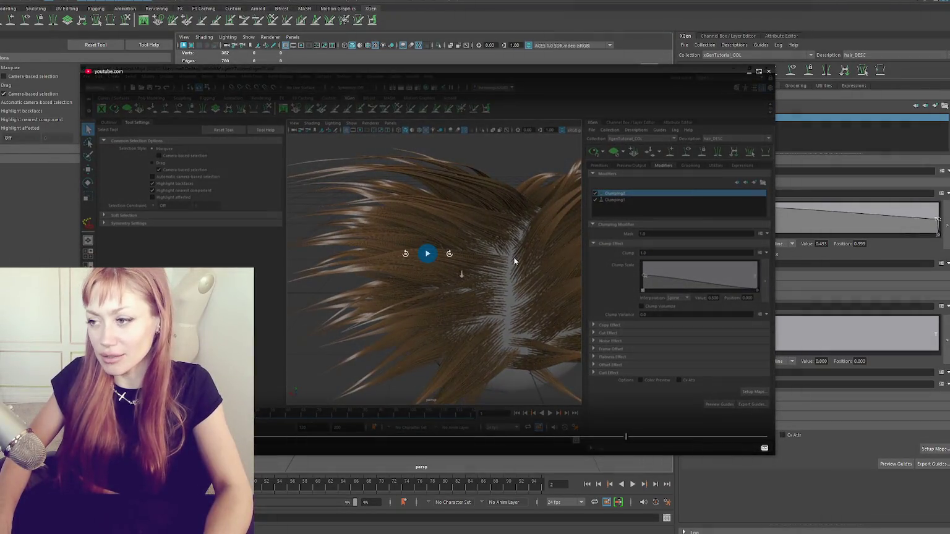
Play the picture-in-picture tutorial clip showing the clumped hair rotating.
{"action": "left_click", "coordinate": [435, 255]}
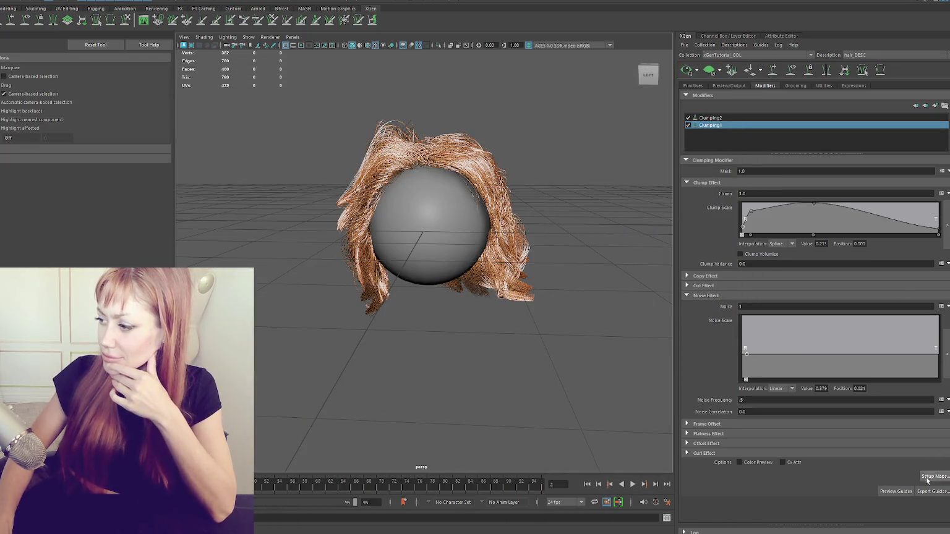
{"action": "left_click", "coordinate": [927, 478]}
{"action": "left_click_drag", "start_coordinate": [434, 154], "coordinate": [734, 158]}
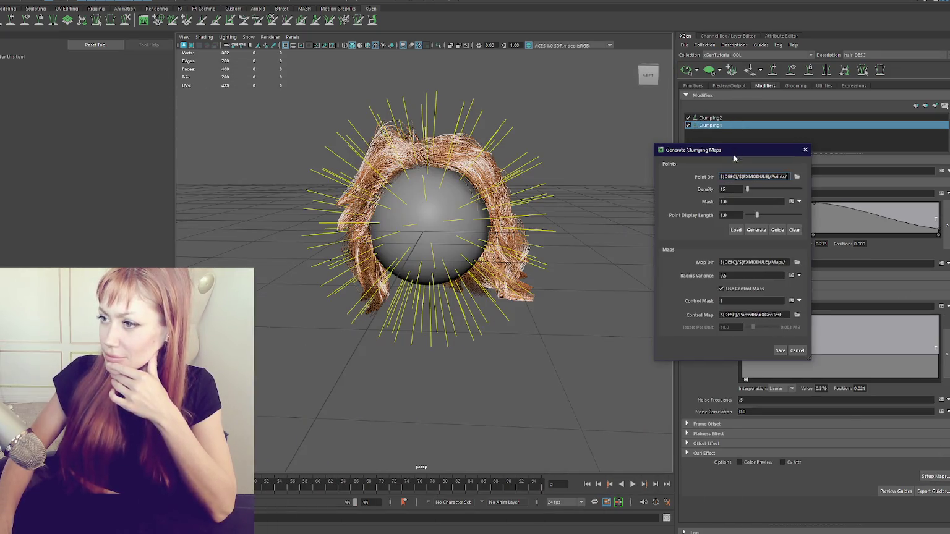
{"action": "double_click", "coordinate": [738, 189]}
{"action": "type", "text": "40"}
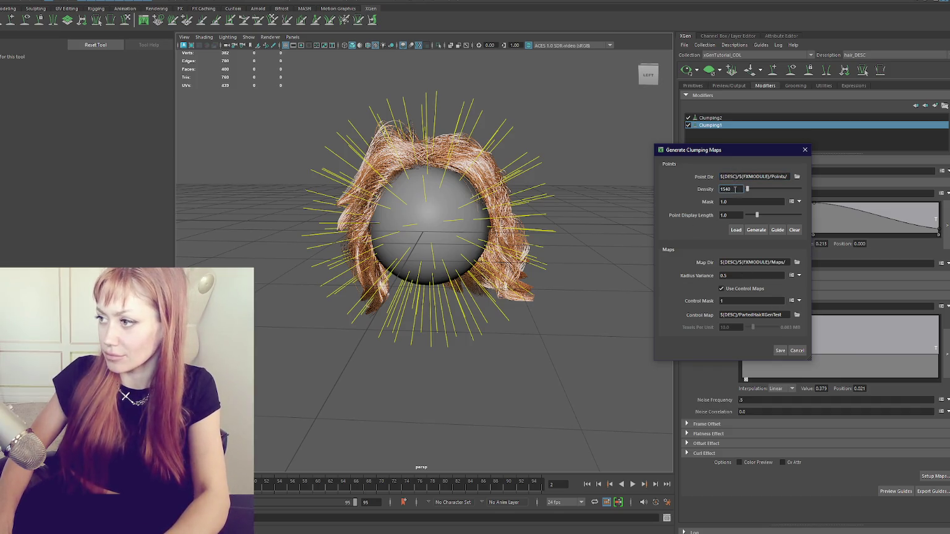
{"action": "left_click", "coordinate": [765, 230]}
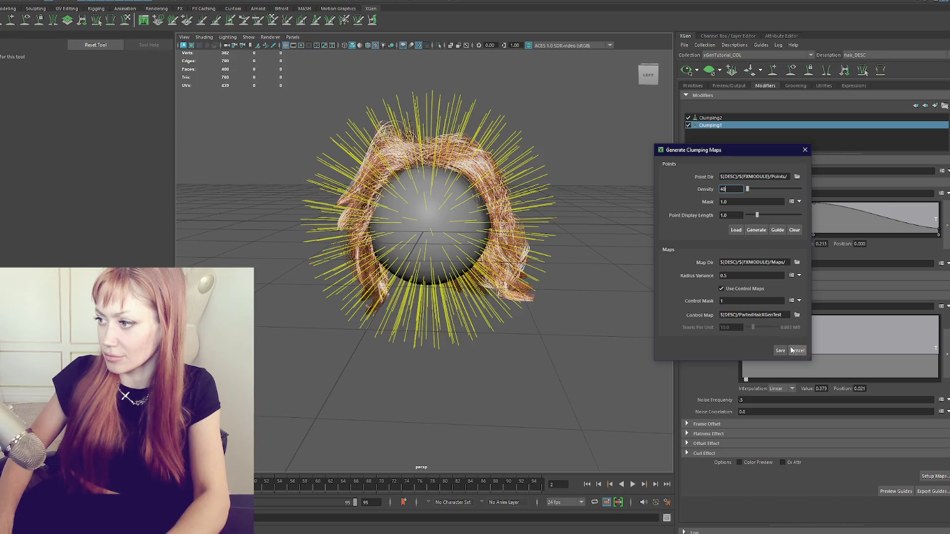
{"action": "left_click", "coordinate": [781, 351]}
{"action": "left_click_drag", "start_coordinate": [559, 264], "coordinate": [213, 250], "text": "alt"}
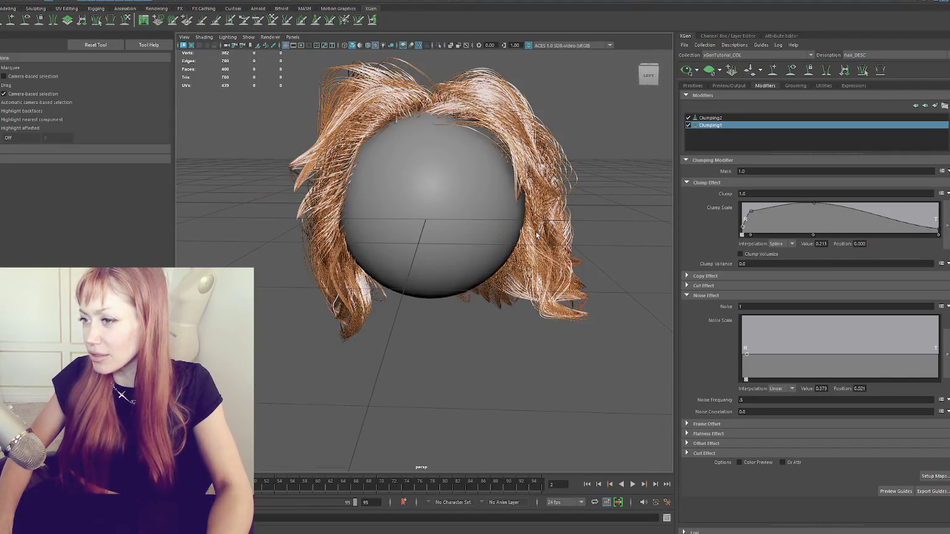
{"action": "mouse_move", "coordinate": [470, 229]}
{"action": "left_mouse_down", "text": "alt"}
{"action": "mouse_move", "coordinate": [581, 218]}
{"action": "mouse_move", "coordinate": [585, 206]}
{"action": "left_mouse_up", "text": "alt"}
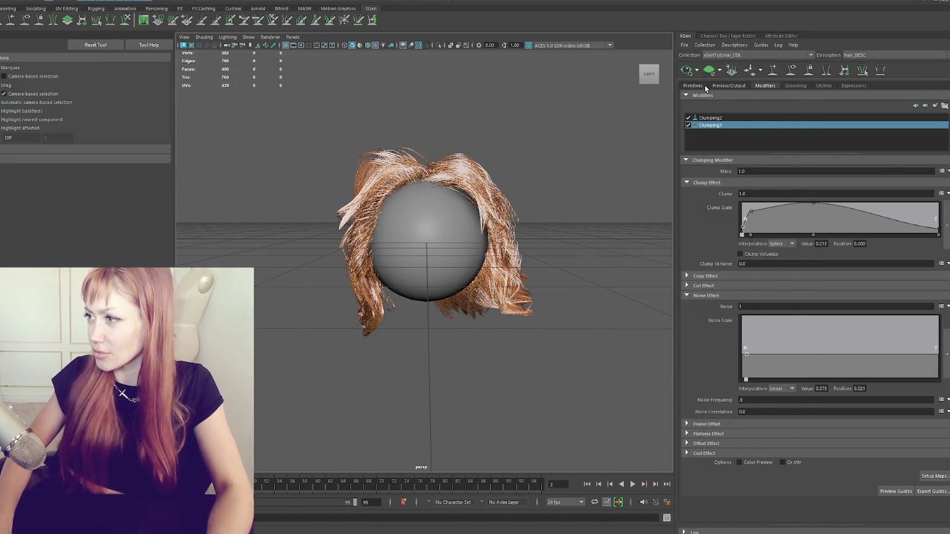
{"action": "left_click", "coordinate": [693, 85]}
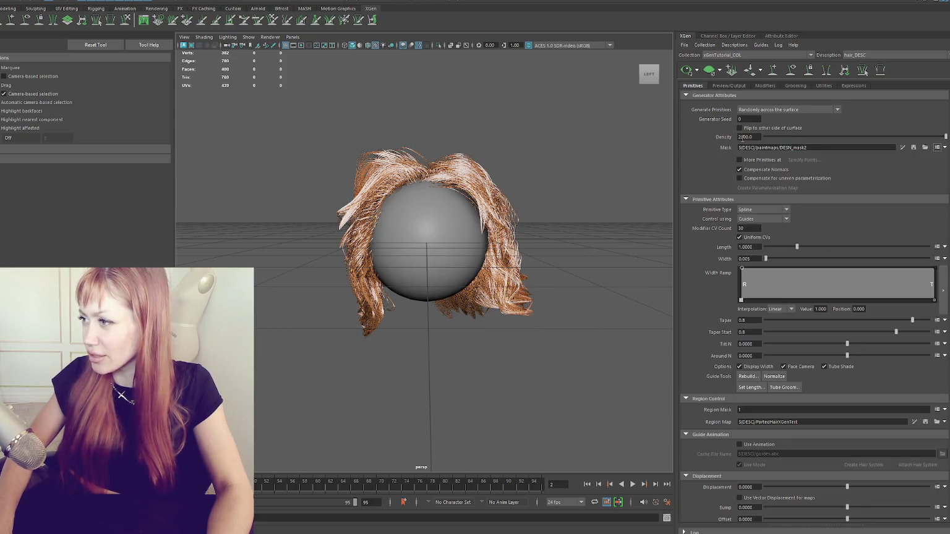
{"action": "left_click", "coordinate": [729, 85]}
{"action": "left_click", "coordinate": [759, 85]}
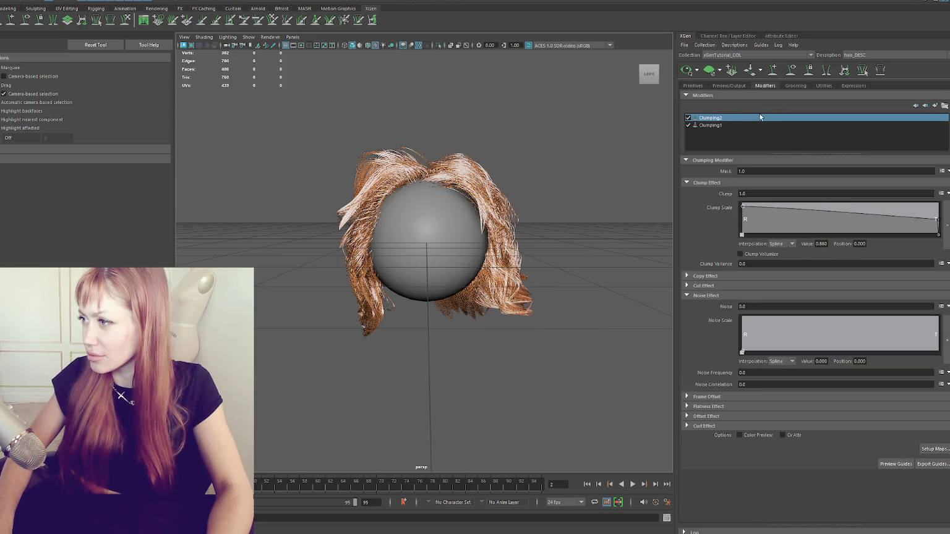
Set the hair primitive Density to 5000 and look at the denser hair.
{"action": "left_click", "coordinate": [694, 85]}
{"action": "left_click", "coordinate": [765, 86]}
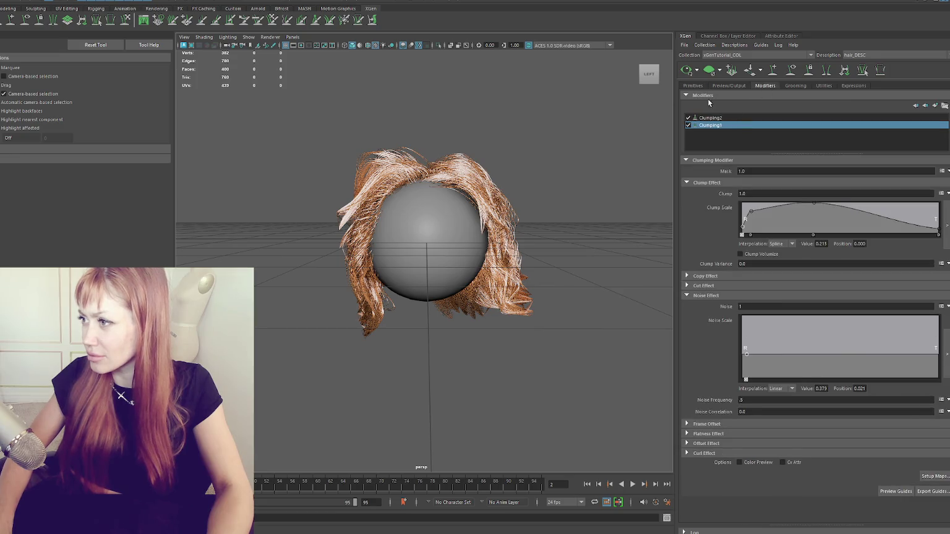
{"action": "left_click", "coordinate": [693, 85]}
{"action": "double_click", "coordinate": [743, 136]}
{"action": "type", "text": "5000"}
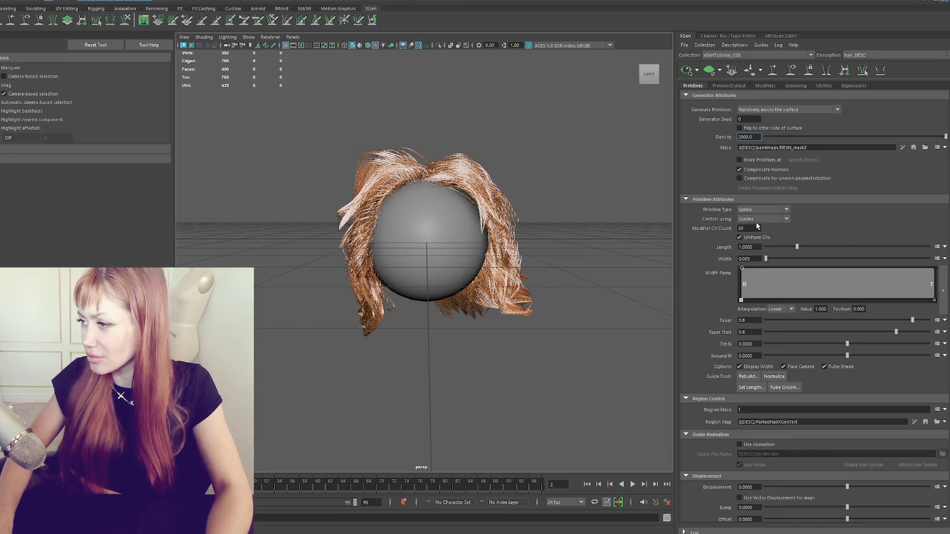
{"action": "key", "text": "Return"}
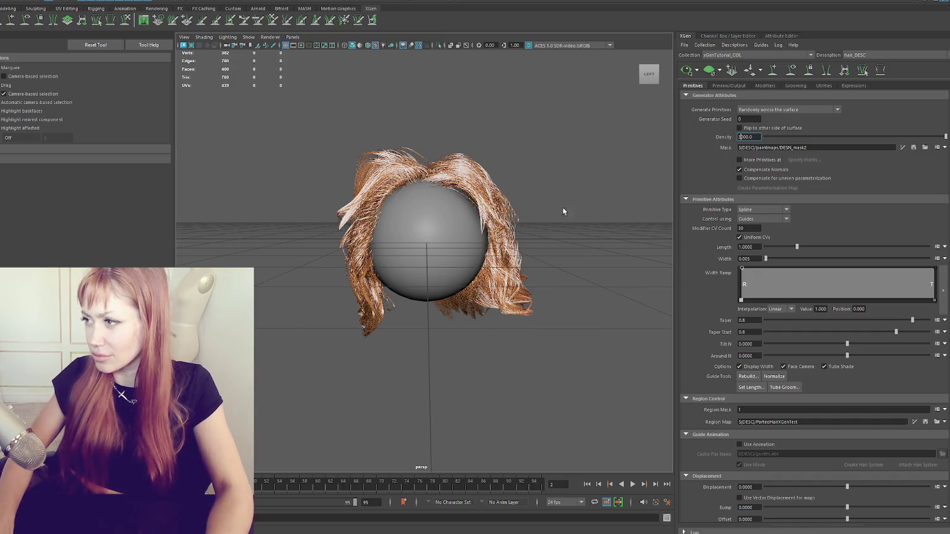
{"action": "right_click_drag", "start_coordinate": [563, 207], "coordinate": [637, 184], "text": "alt"}
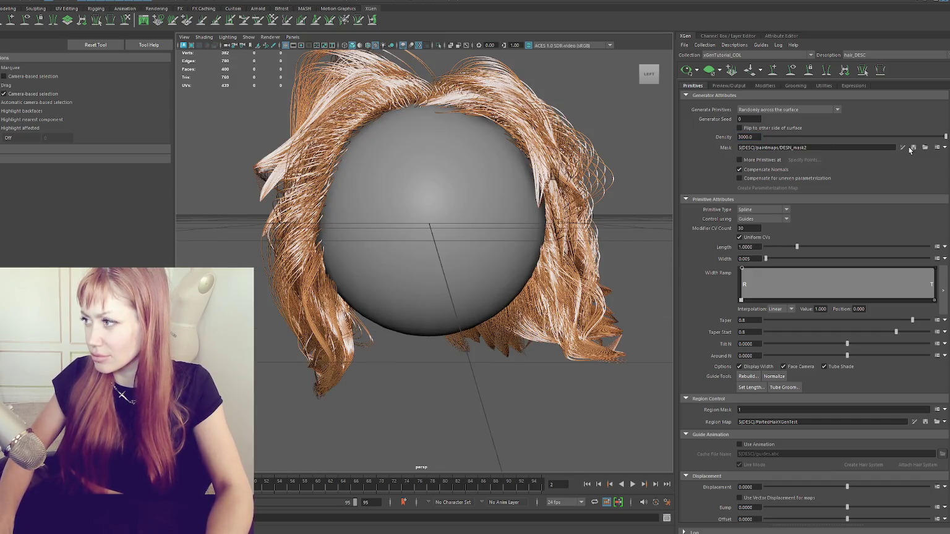
{"action": "scroll", "coordinate": [859, 179], "scroll_direction": "down", "scroll_amount": 3}
{"action": "scroll", "coordinate": [858, 185], "scroll_direction": "down", "scroll_amount": 3}
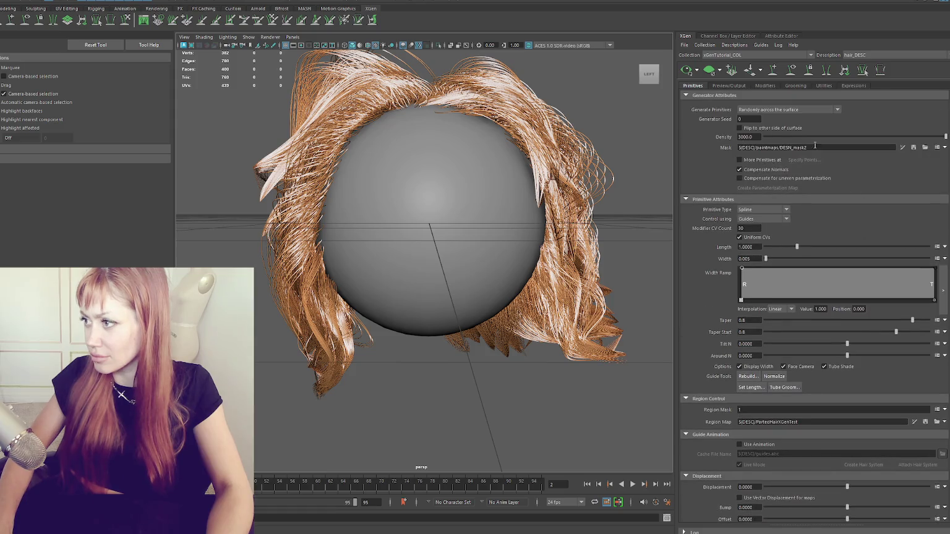
Drop the hair Density to 1000 and orbit to see the sparser hair.
{"action": "left_click", "coordinate": [733, 85]}
{"action": "left_click", "coordinate": [754, 86]}
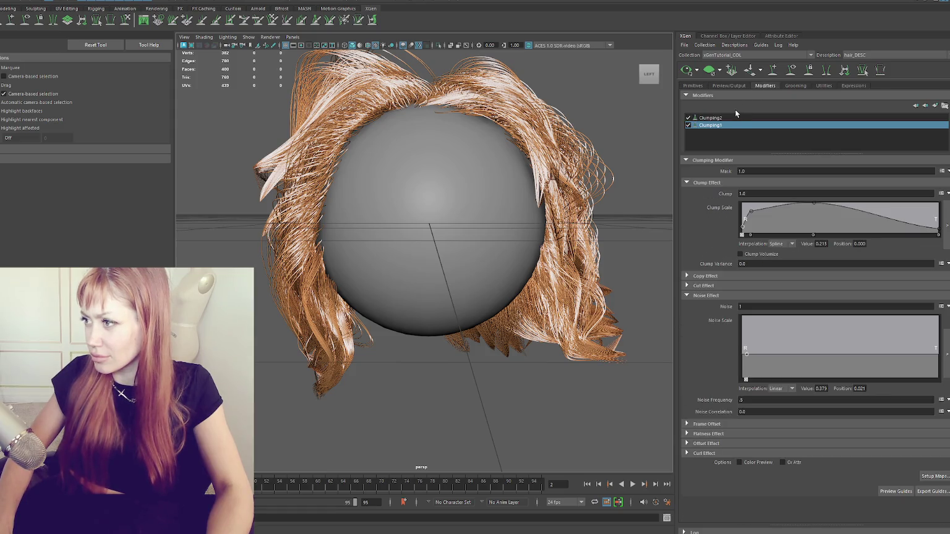
{"action": "left_click", "coordinate": [692, 87]}
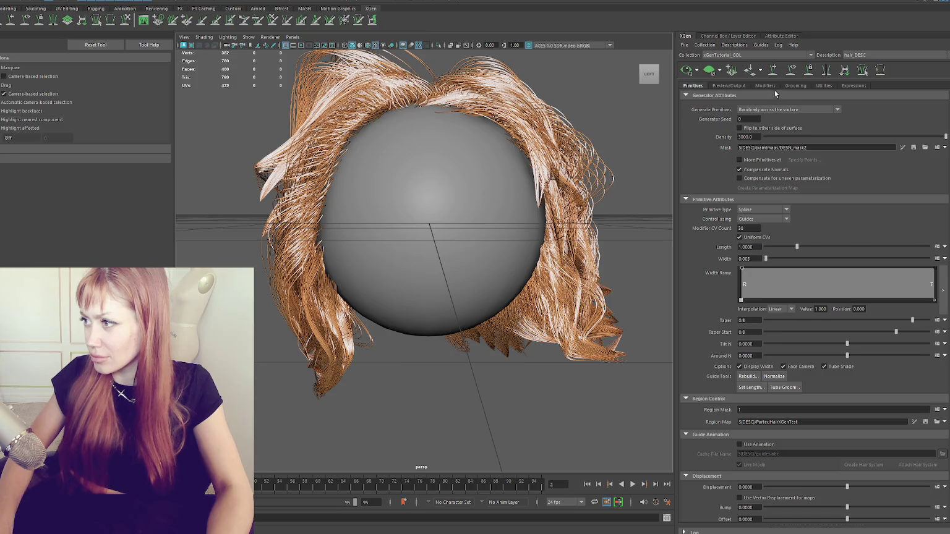
{"action": "left_click", "coordinate": [770, 87]}
{"action": "mouse_move", "coordinate": [644, 108]}
{"action": "left_mouse_down", "text": "alt"}
{"action": "mouse_move", "coordinate": [488, 117]}
{"action": "mouse_move", "coordinate": [612, 104]}
{"action": "left_mouse_up", "text": "alt"}
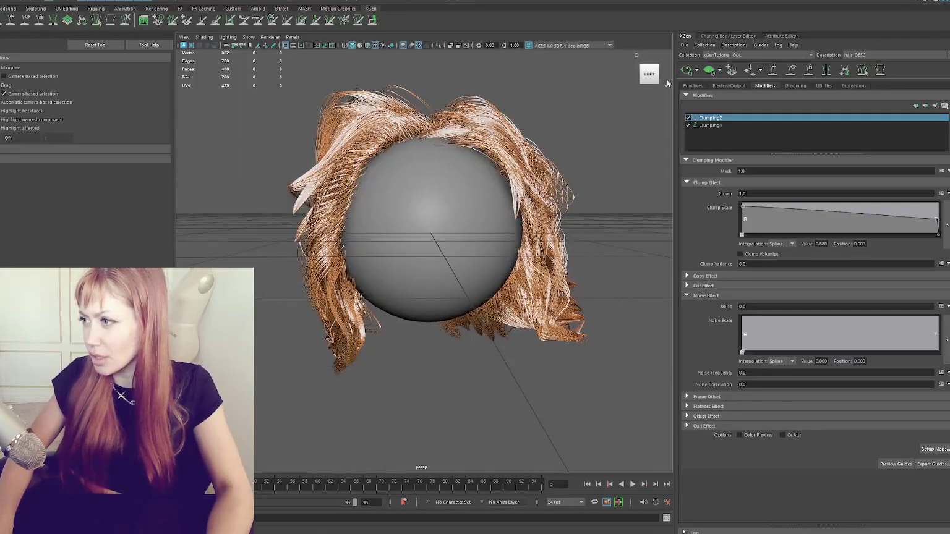
{"action": "left_click", "coordinate": [692, 87]}
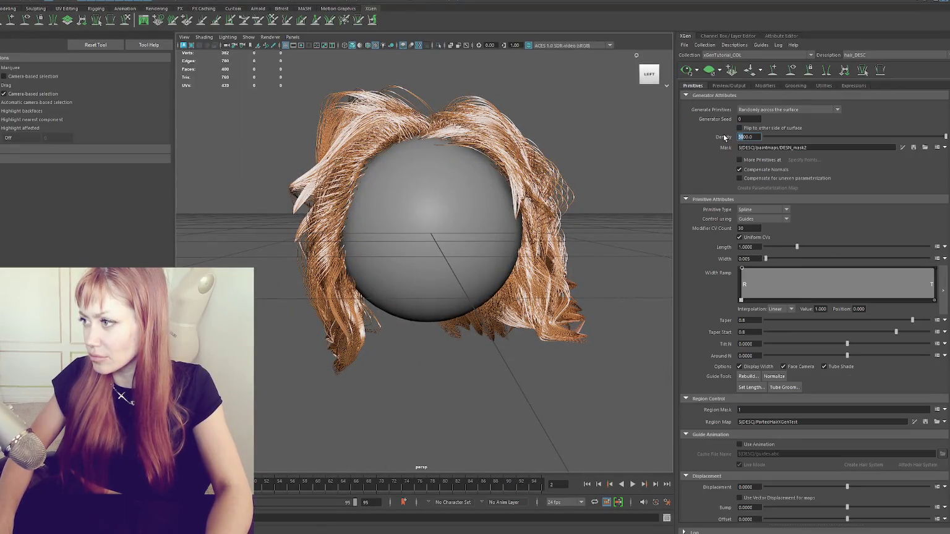
{"action": "type", "text": "1"}
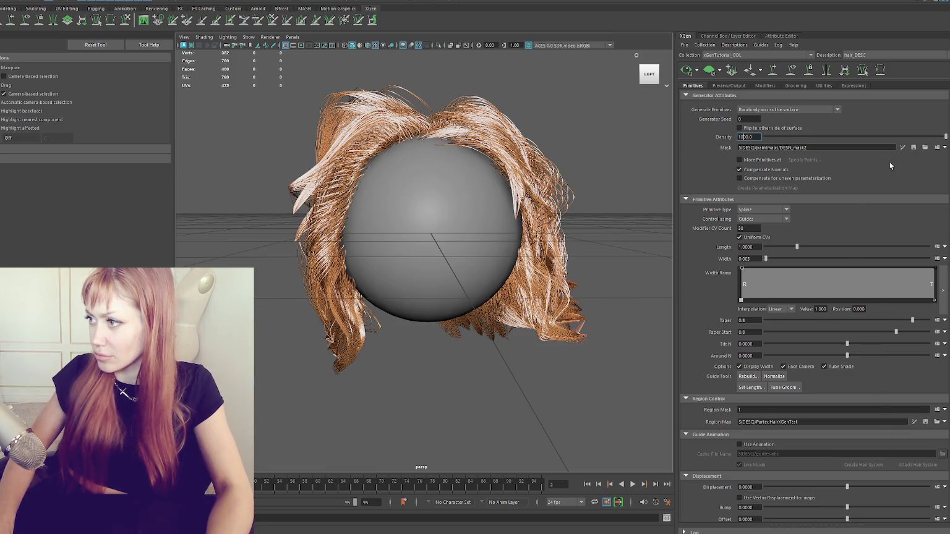
{"action": "key", "text": "Return"}
{"action": "left_click_drag", "start_coordinate": [633, 162], "coordinate": [580, 155], "text": "alt"}
{"action": "type", "text": "500"}
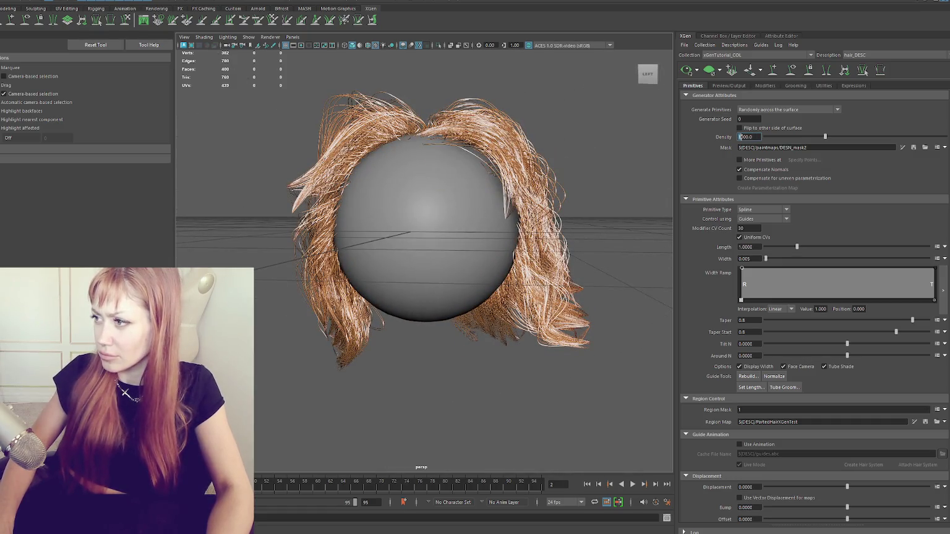
Step the Density through 2000, 3000, 5000 and 8000, then settle back at 2000.
{"action": "type", "text": "2"}
{"action": "key", "text": "Return"}
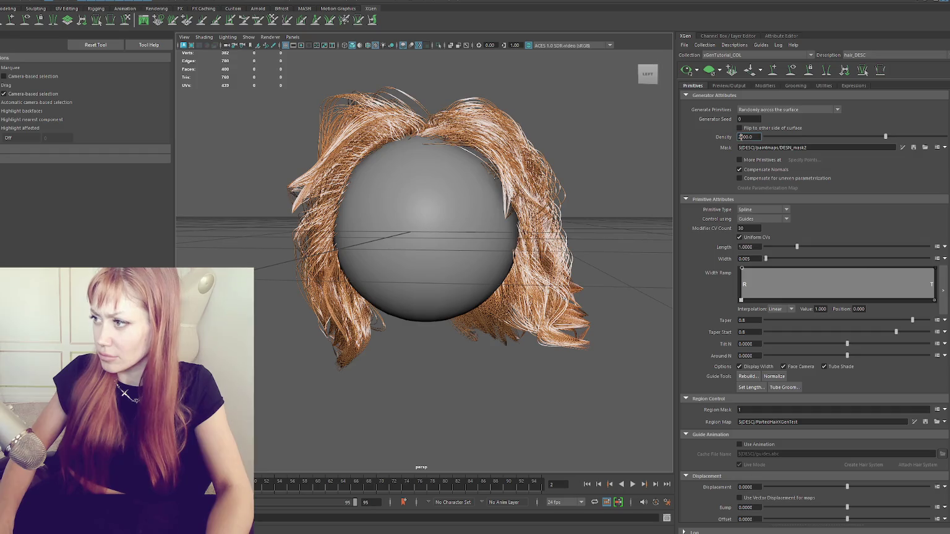
{"action": "type", "text": "3"}
{"action": "key", "text": "Return"}
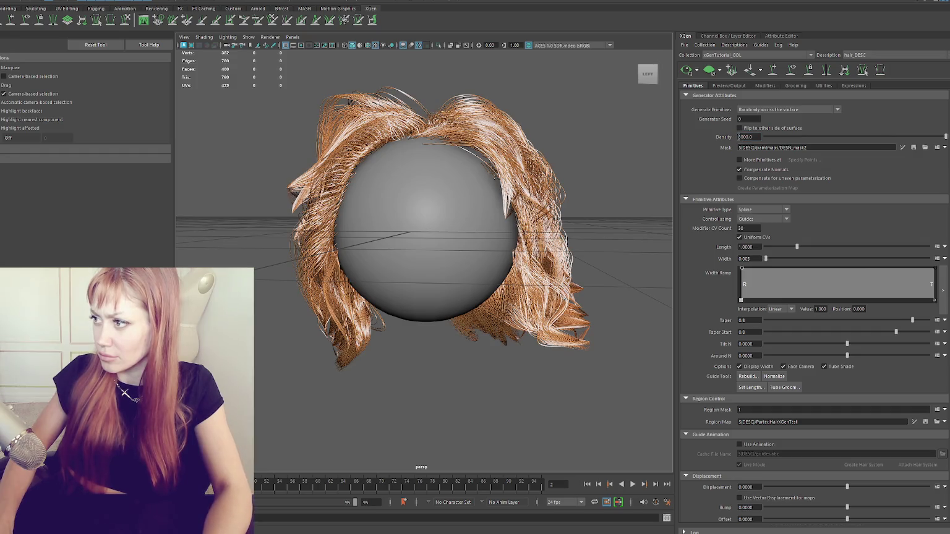
{"action": "type", "text": "5"}
{"action": "key", "text": "Return"}
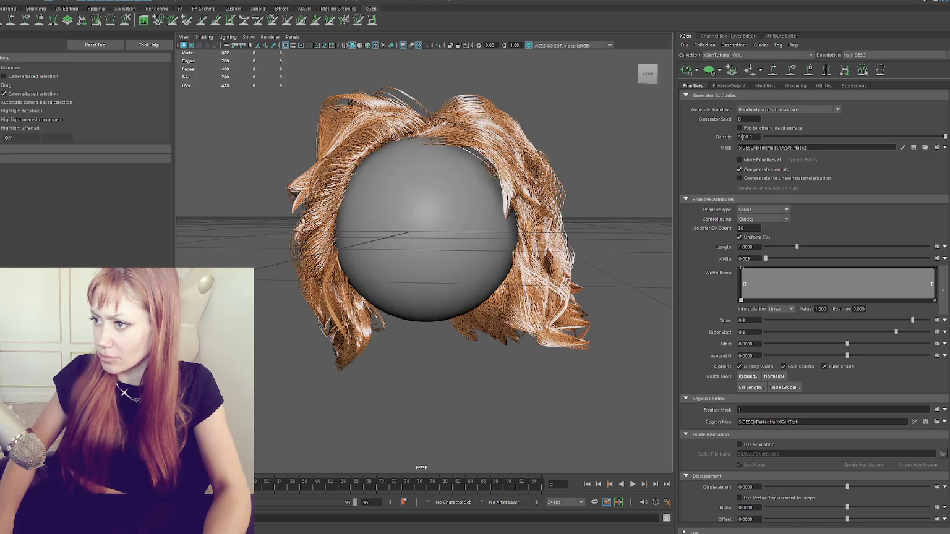
{"action": "type", "text": "8"}
{"action": "key", "text": "Return"}
{"action": "mouse_move", "coordinate": [649, 175]}
{"action": "left_mouse_down", "text": "alt"}
{"action": "mouse_move", "coordinate": [542, 208]}
{"action": "mouse_move", "coordinate": [650, 202]}
{"action": "left_mouse_up", "text": "alt"}
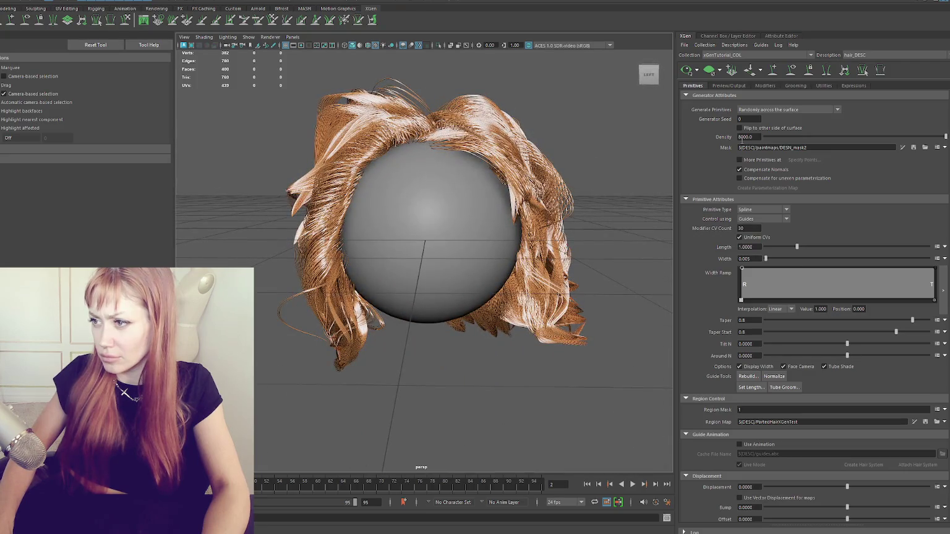
{"action": "type", "text": "2"}
{"action": "key", "text": "Return"}
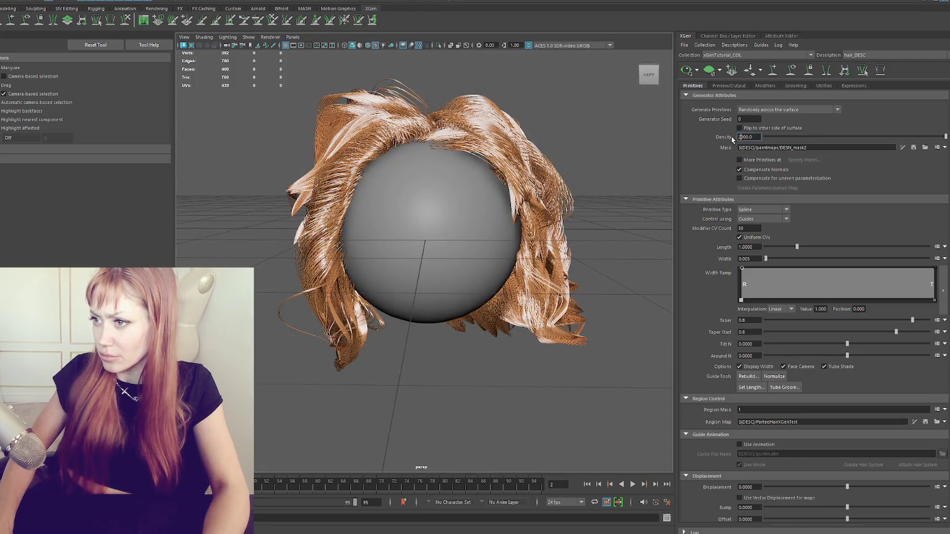
{"action": "mouse_move", "coordinate": [613, 223]}
{"action": "left_mouse_down", "text": "alt"}
{"action": "mouse_move", "coordinate": [518, 228]}
{"action": "mouse_move", "coordinate": [613, 212]}
{"action": "left_mouse_up", "text": "alt"}
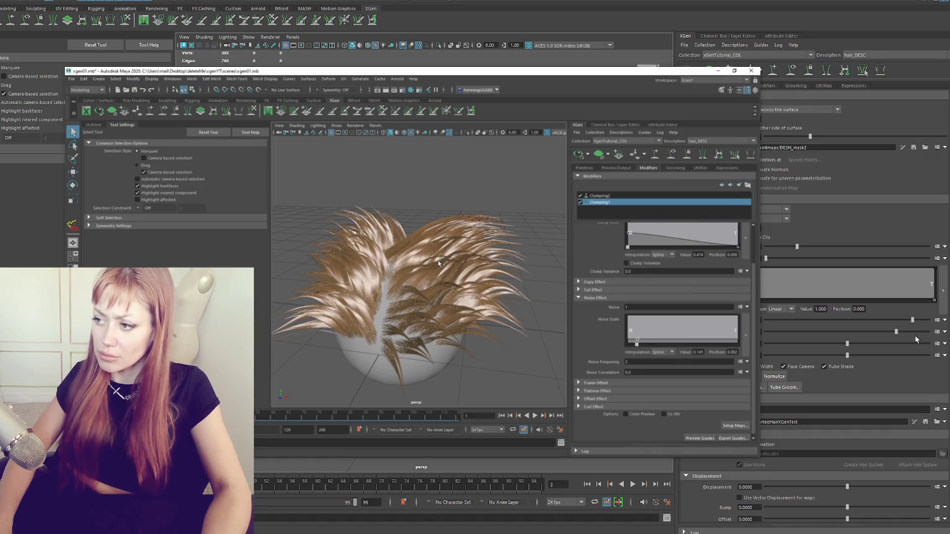
Pause the picture-in-picture reference tutorial video.
{"action": "left_click", "coordinate": [580, 196]}
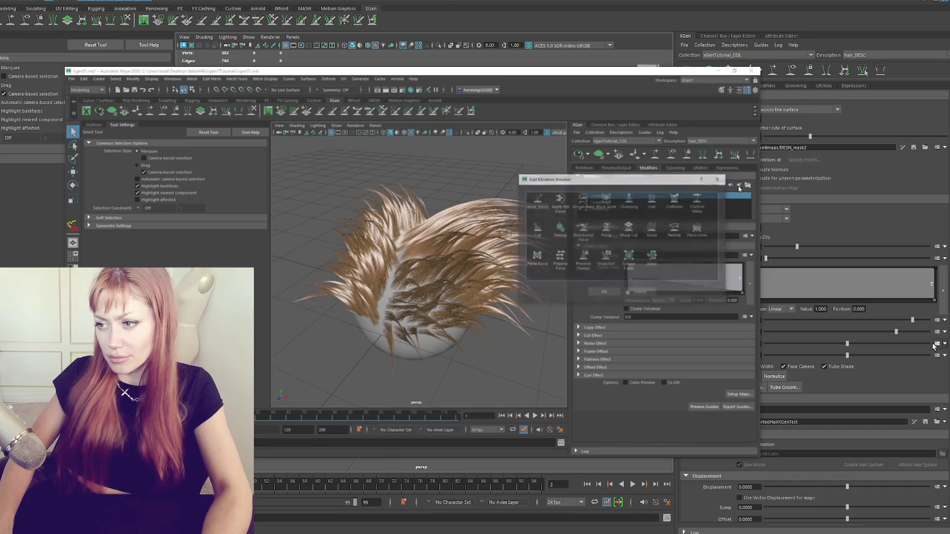
{"action": "left_click", "coordinate": [412, 255]}
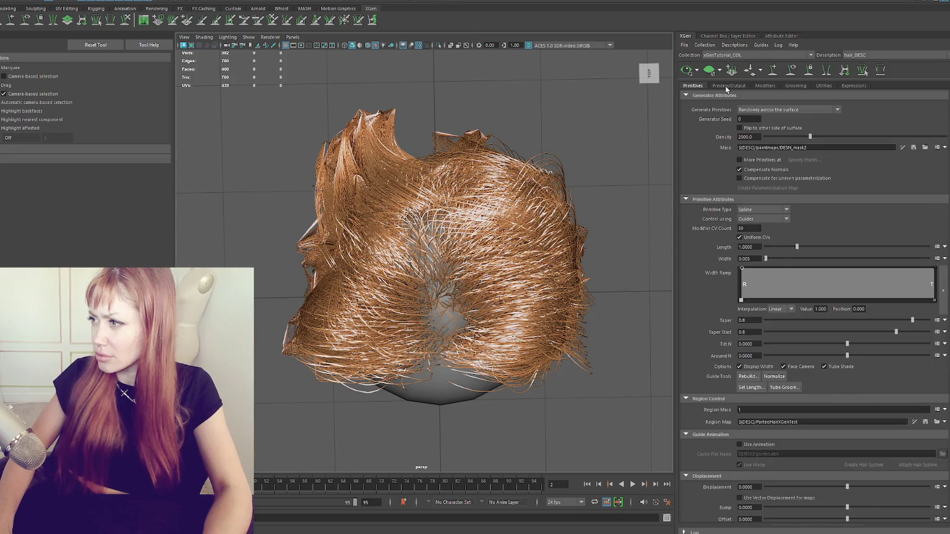
Lower the hair primitives' Taper Start to about 0.795 and view the strands from the side.
{"action": "left_click", "coordinate": [758, 85]}
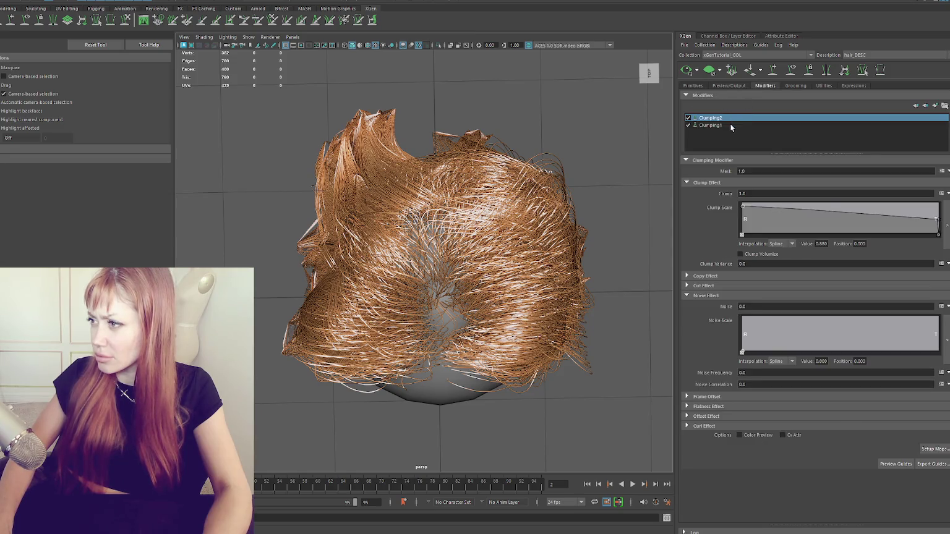
{"action": "left_click", "coordinate": [693, 85]}
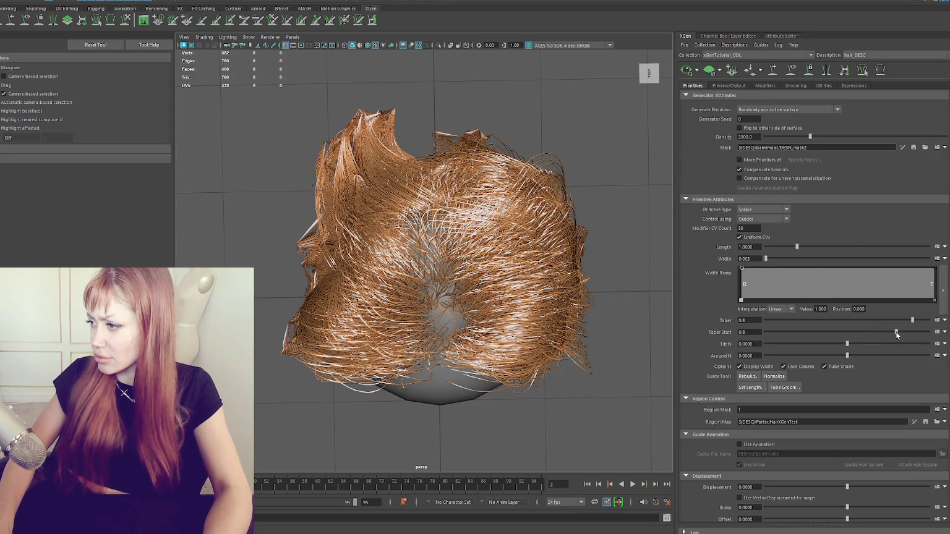
{"action": "mouse_move", "coordinate": [879, 334]}
{"action": "left_mouse_down"}
{"action": "mouse_move", "coordinate": [802, 322]}
{"action": "mouse_move", "coordinate": [863, 316]}
{"action": "left_mouse_up"}
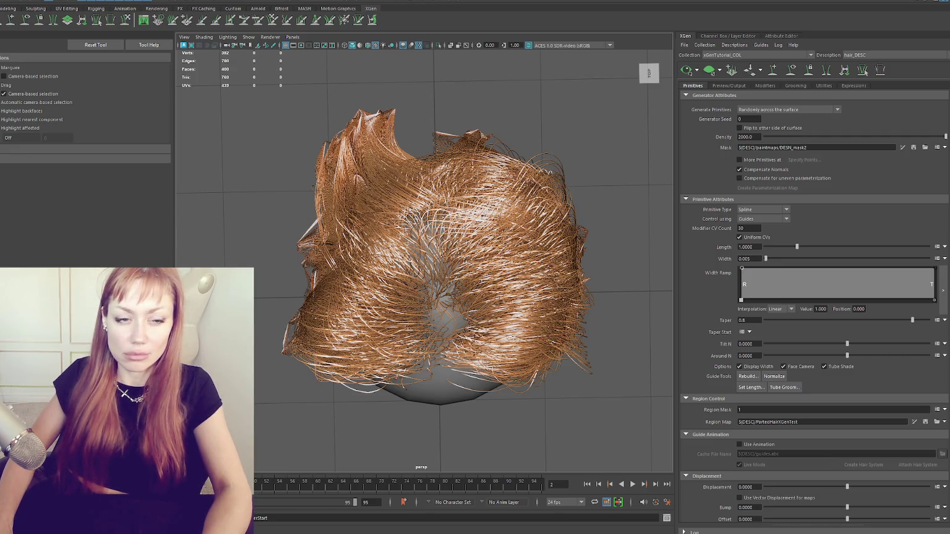
{"action": "mouse_move", "coordinate": [511, 304]}
{"action": "left_mouse_down", "text": "alt"}
{"action": "mouse_move", "coordinate": [644, 299]}
{"action": "mouse_move", "coordinate": [526, 240]}
{"action": "left_mouse_up", "text": "alt"}
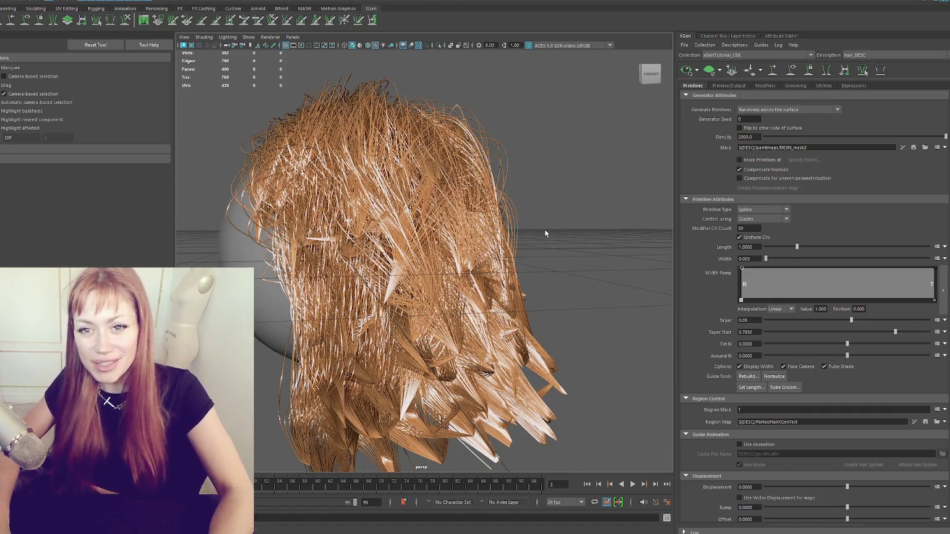
{"action": "mouse_move", "coordinate": [482, 195]}
{"action": "left_mouse_down", "text": "alt"}
{"action": "mouse_move", "coordinate": [507, 168]}
{"action": "mouse_move", "coordinate": [329, 165]}
{"action": "mouse_move", "coordinate": [325, 189]}
{"action": "mouse_move", "coordinate": [421, 198]}
{"action": "left_mouse_up", "text": "alt"}
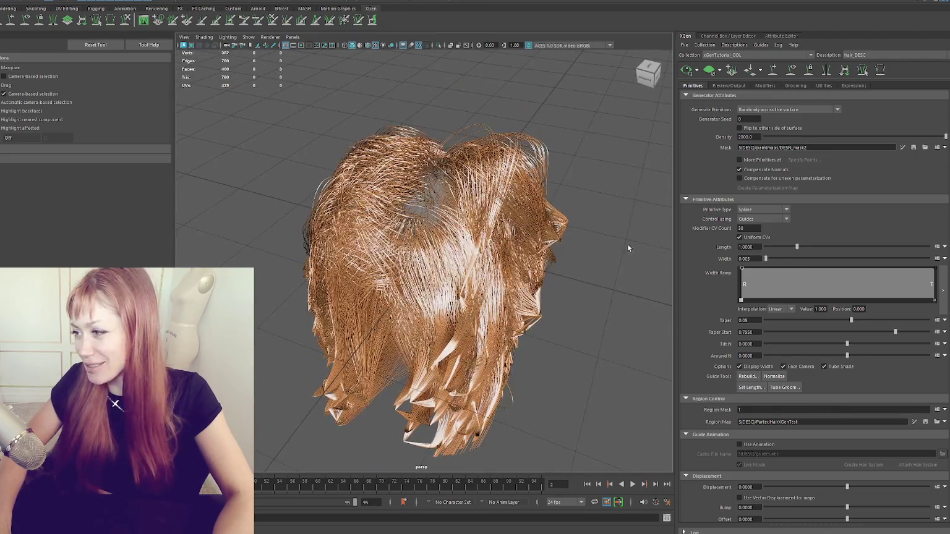
Set the hair Taper to 0.1 and inspect the strand tips.
{"action": "left_click_drag", "start_coordinate": [851, 322], "coordinate": [863, 320]}
{"action": "double_click", "coordinate": [763, 320]}
{"action": "type", "text": "0.1"}
{"action": "key", "text": "Return"}
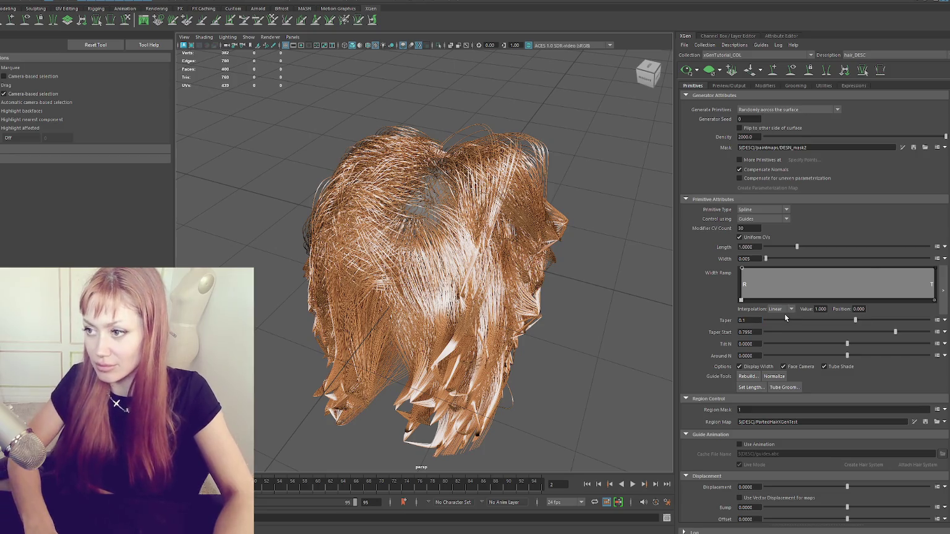
{"action": "left_click_drag", "start_coordinate": [606, 340], "coordinate": [624, 298], "text": "alt"}
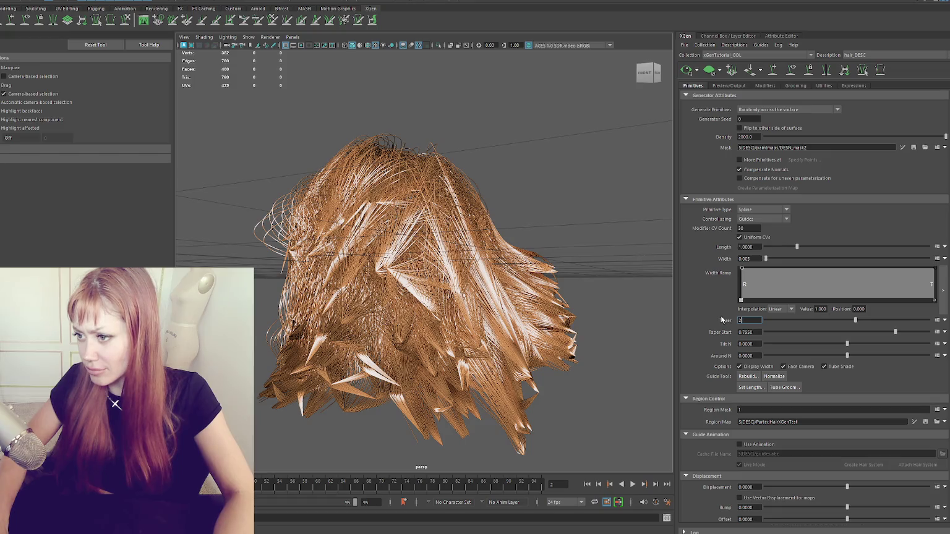
Try Taper values 2 and 0, then settle on a Taper of 0.8.
{"action": "type", "text": "2"}
{"action": "key", "text": "Return"}
{"action": "type", "text": "0"}
{"action": "key", "text": "Return"}
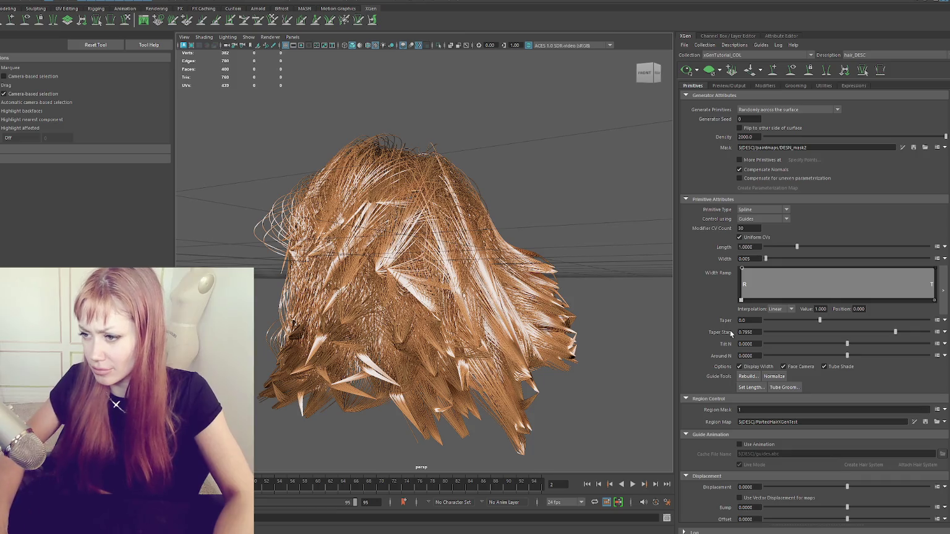
{"action": "left_click_drag", "start_coordinate": [594, 309], "coordinate": [616, 308], "text": "alt"}
{"action": "scroll", "coordinate": [612, 311], "scroll_direction": "up", "scroll_amount": 3}
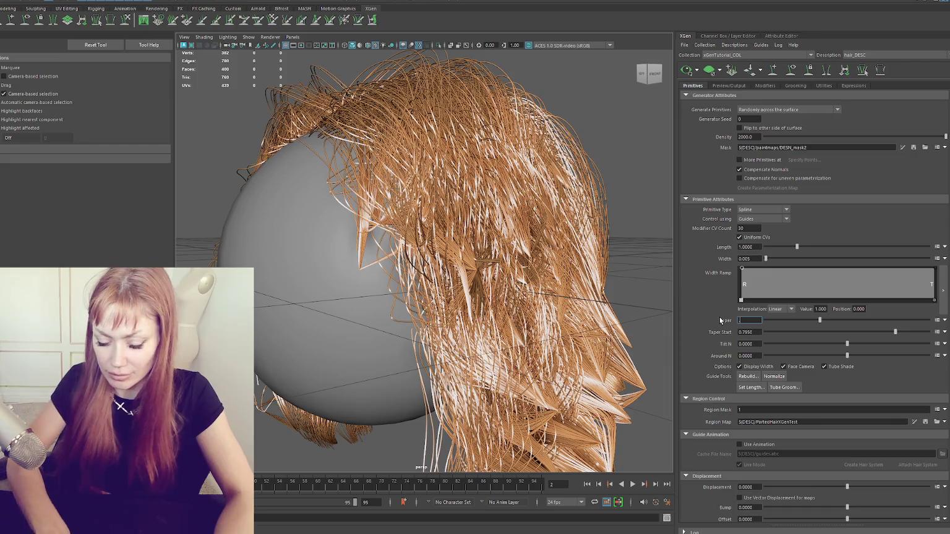
{"action": "type", "text": "0.8"}
{"action": "key", "text": "Return"}
{"action": "mouse_move", "coordinate": [402, 291]}
{"action": "left_mouse_down", "text": "alt"}
{"action": "mouse_move", "coordinate": [516, 282]}
{"action": "mouse_move", "coordinate": [519, 292]}
{"action": "mouse_move", "coordinate": [526, 270]}
{"action": "mouse_move", "coordinate": [441, 249]}
{"action": "mouse_move", "coordinate": [476, 265]}
{"action": "left_mouse_up", "text": "alt"}
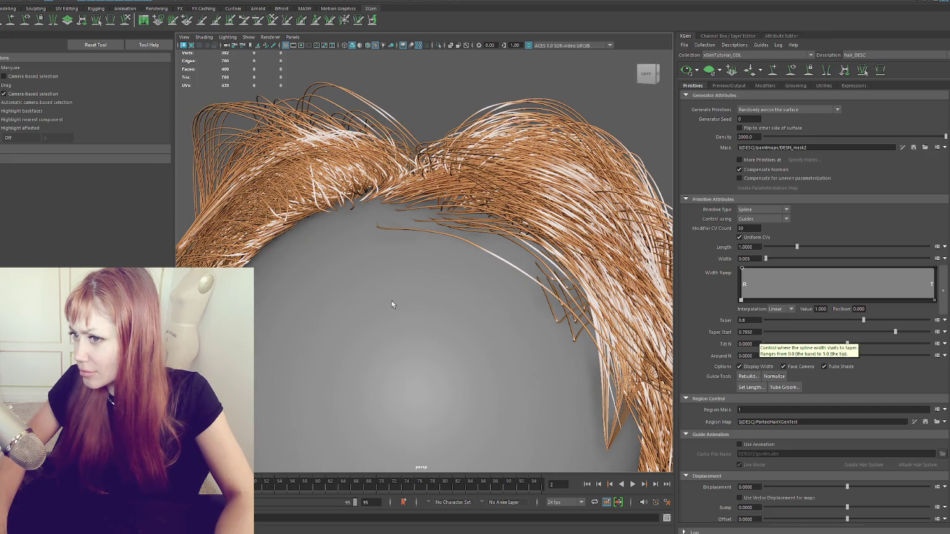
Change the hair Width to 0.003 in Primitive Attributes, after briefly trying 0.03.
{"action": "left_click_drag", "start_coordinate": [392, 304], "coordinate": [398, 276], "text": "alt"}
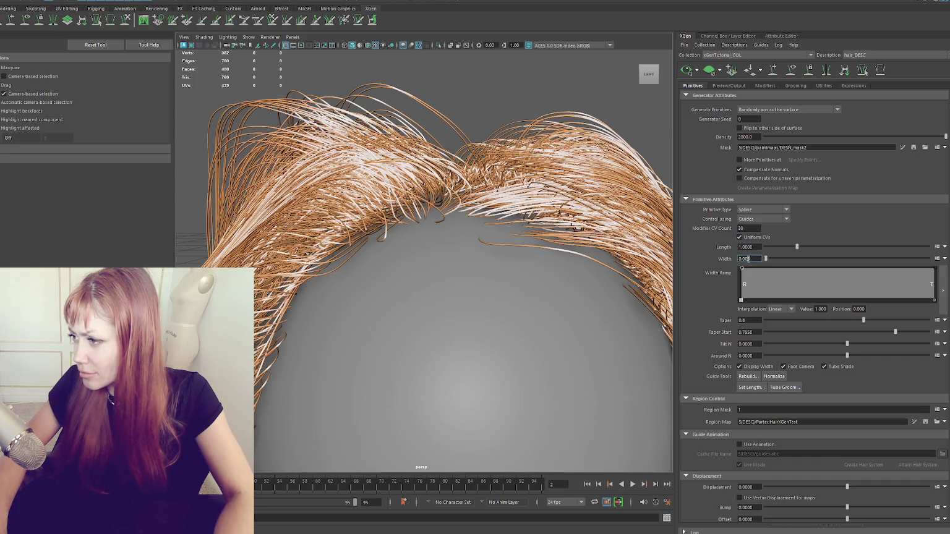
{"action": "left_click", "coordinate": [747, 259]}
{"action": "type", "text": "3"}
{"action": "key", "text": "Return"}
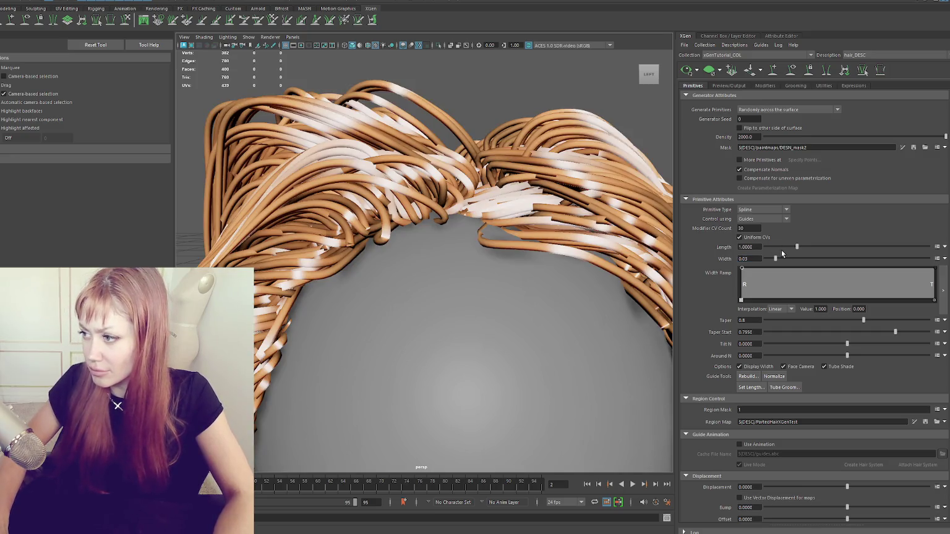
{"action": "double_click", "coordinate": [747, 260]}
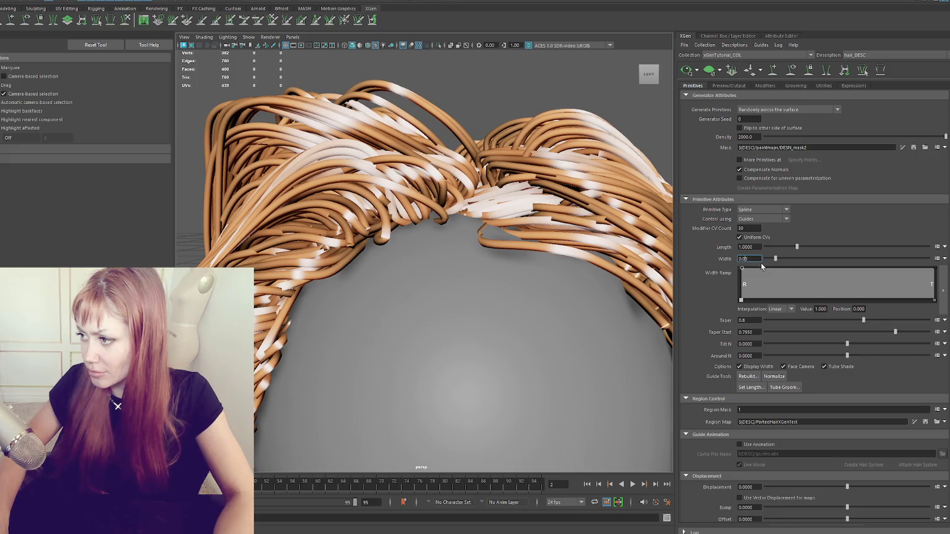
{"action": "type", "text": "0.003"}
{"action": "key", "text": "Return"}
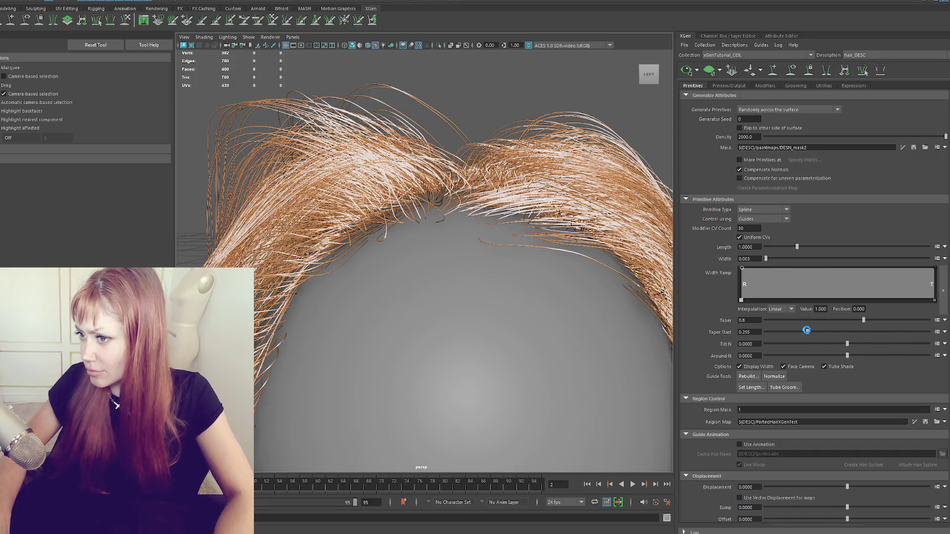
Drag Taper Start down to about 0.43 and tumble the view to inspect the strands.
{"action": "left_click_drag", "start_coordinate": [884, 333], "coordinate": [922, 334]}
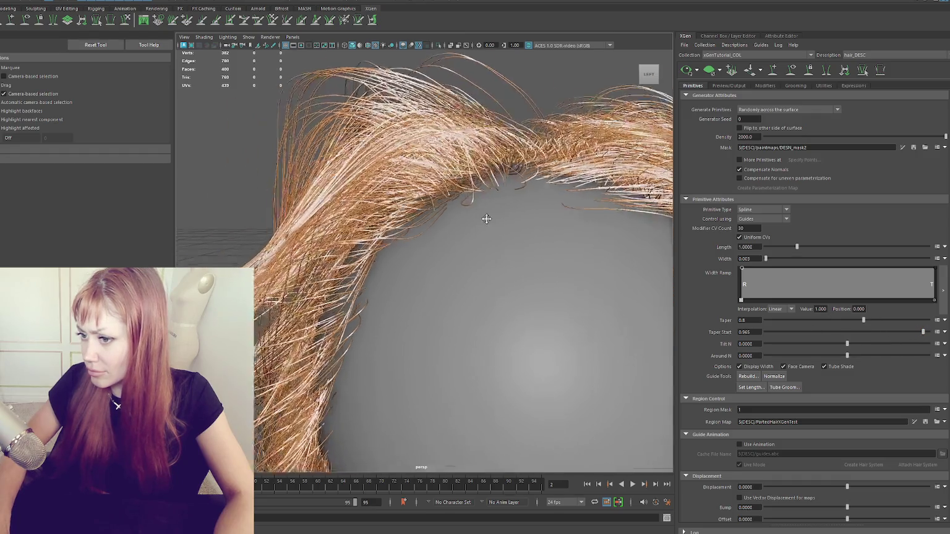
{"action": "left_click_drag", "start_coordinate": [485, 214], "coordinate": [662, 259], "text": "alt"}
{"action": "left_click_drag", "start_coordinate": [923, 333], "coordinate": [800, 332]}
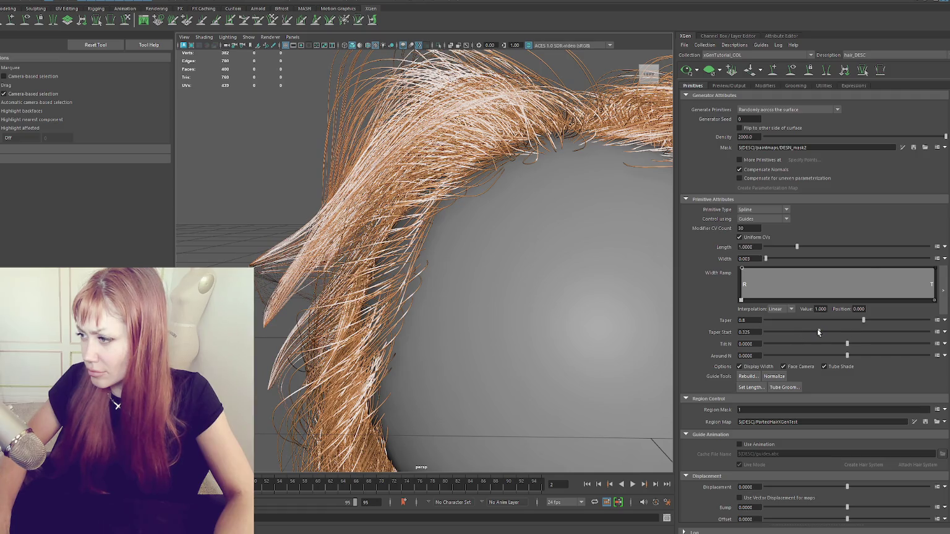
{"action": "left_click_drag", "start_coordinate": [562, 222], "coordinate": [529, 206], "text": "alt"}
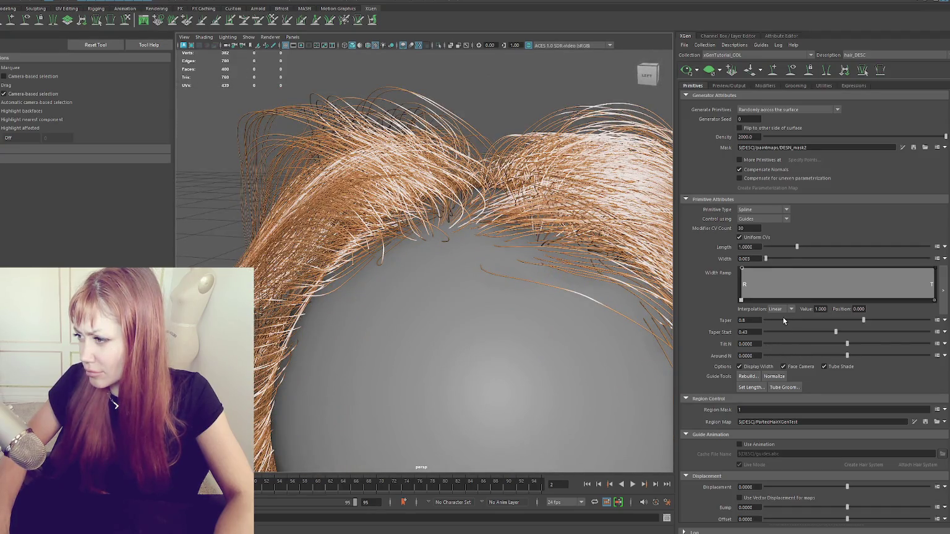
{"action": "double_click", "coordinate": [749, 259]}
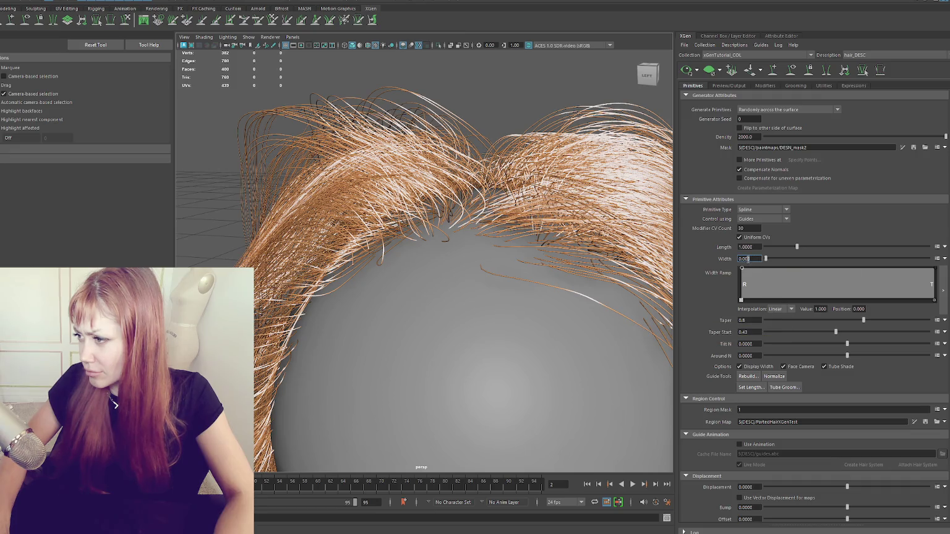
{"action": "mouse_move", "coordinate": [575, 247]}
{"action": "left_mouse_down", "text": "alt"}
{"action": "mouse_move", "coordinate": [599, 230]}
{"action": "mouse_move", "coordinate": [606, 259]}
{"action": "mouse_move", "coordinate": [617, 261]}
{"action": "mouse_move", "coordinate": [617, 209]}
{"action": "left_mouse_up", "text": "alt"}
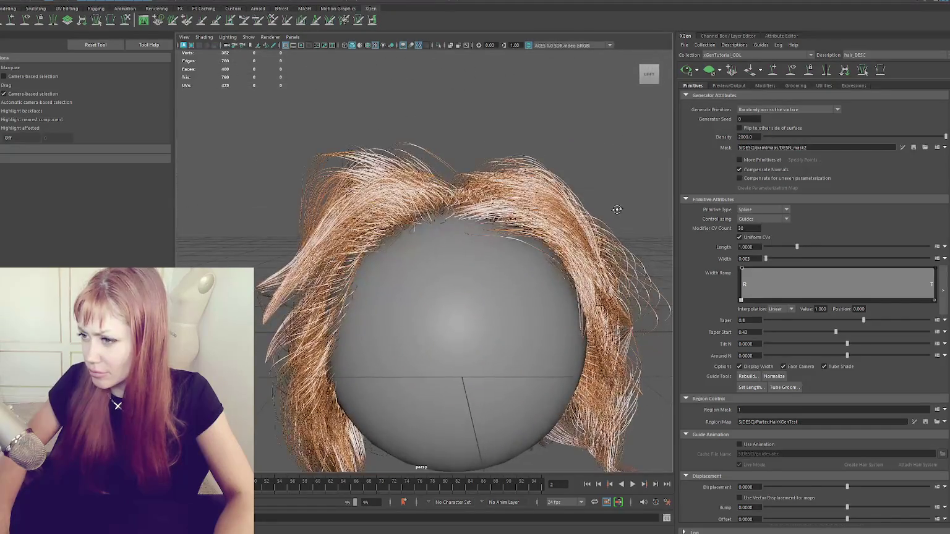
{"action": "scroll", "coordinate": [577, 228], "scroll_direction": "up", "scroll_amount": 2}
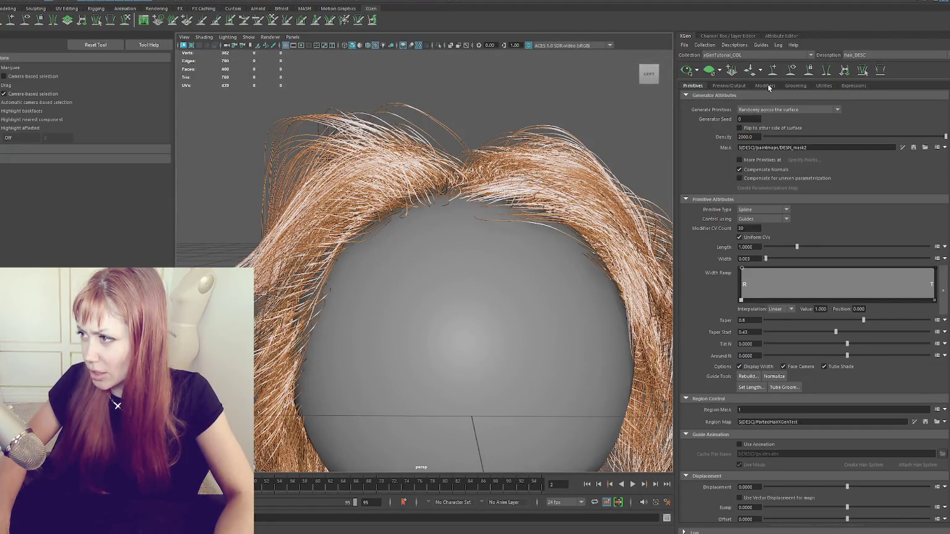
Check the Modifiers, Preview/Output and Grooming tabs, then show the Outliner with Ctrl+Shift+T.
{"action": "left_click", "coordinate": [768, 85]}
{"action": "left_click", "coordinate": [791, 85]}
{"action": "left_click", "coordinate": [721, 86]}
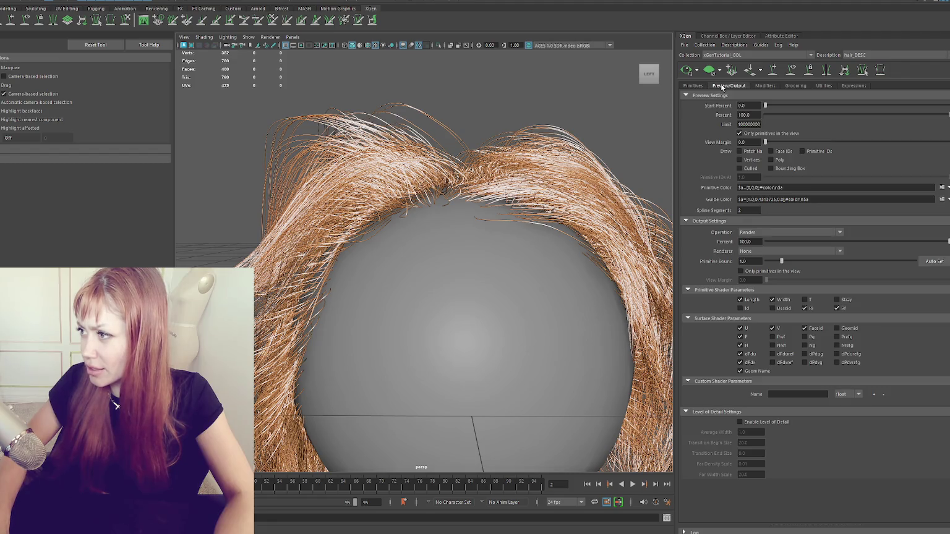
{"action": "left_click", "coordinate": [693, 85]}
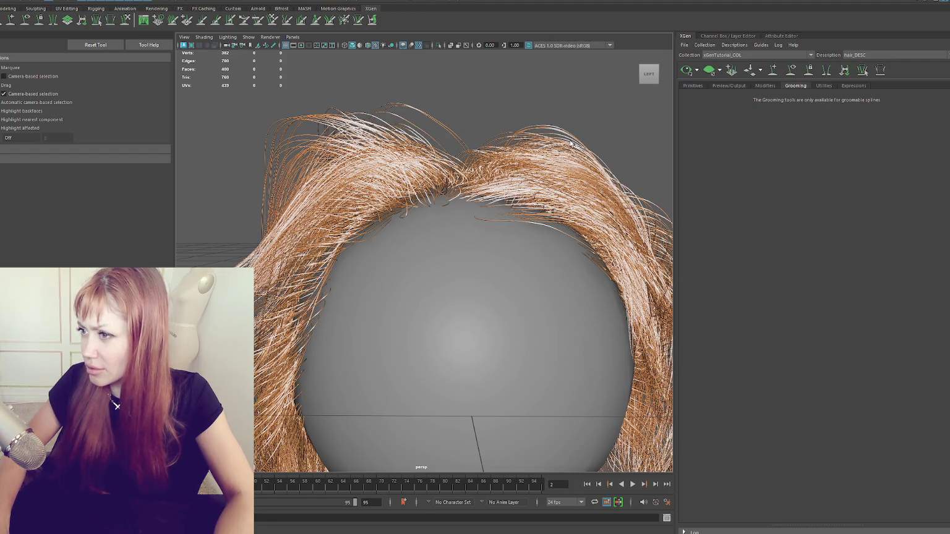
{"action": "left_click_drag", "start_coordinate": [524, 123], "coordinate": [507, 121], "text": "alt"}
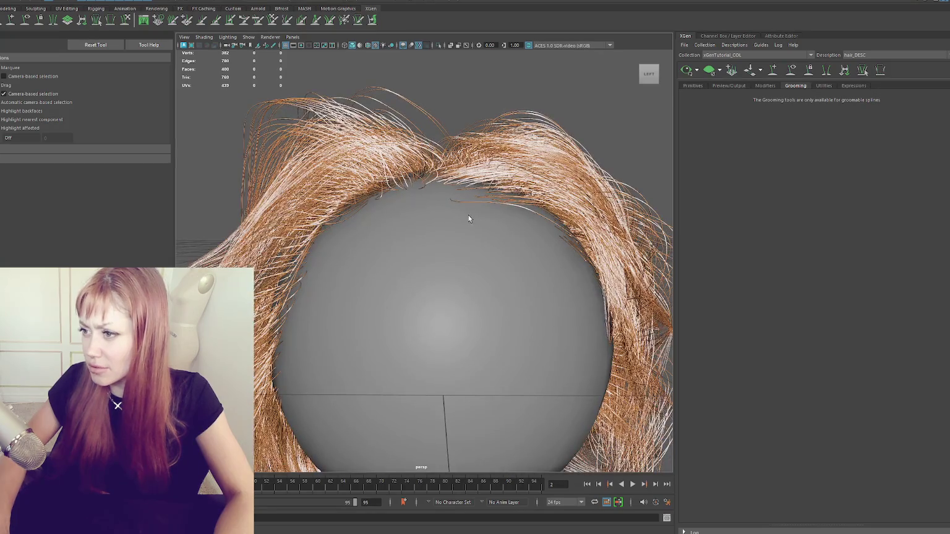
{"action": "key", "text": "ctrl+shift+t"}
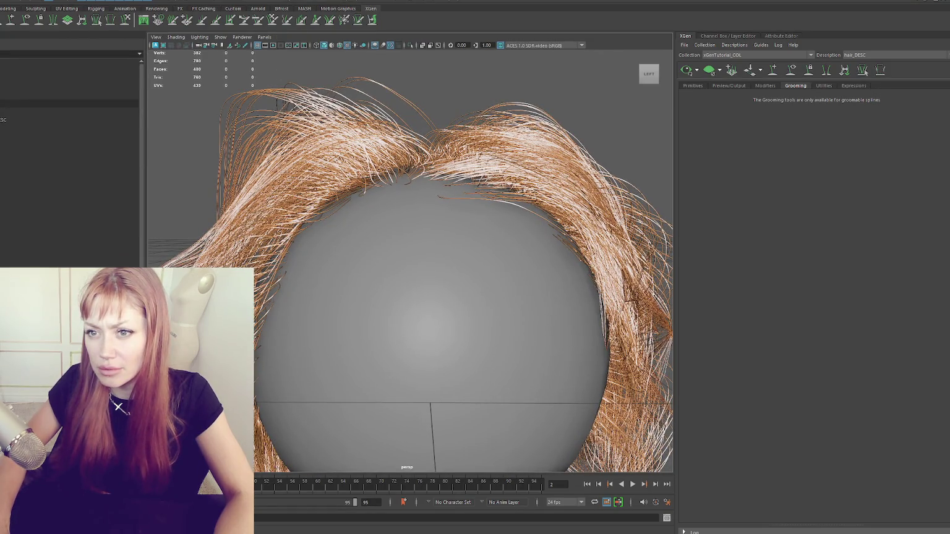
Select the hair guides in the Outliner and try placing guides on the sphere, undoing the last.
{"action": "left_click", "coordinate": [112, 94]}
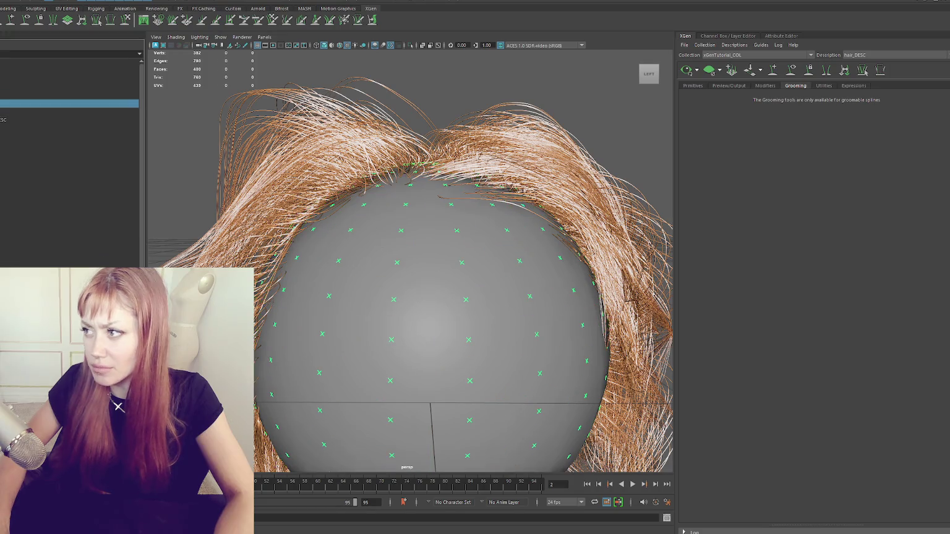
{"action": "left_click", "coordinate": [93, 103]}
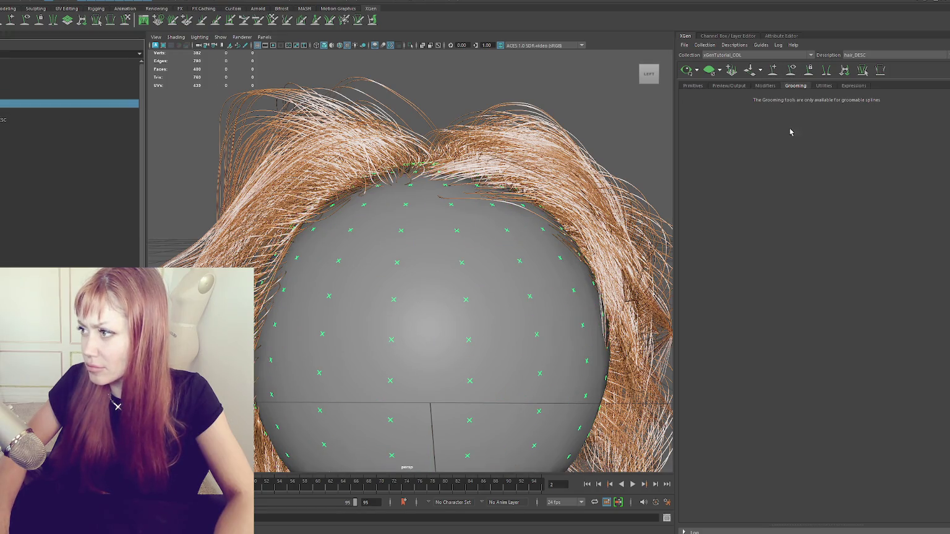
{"action": "left_click_drag", "start_coordinate": [454, 260], "coordinate": [454, 377], "text": "alt"}
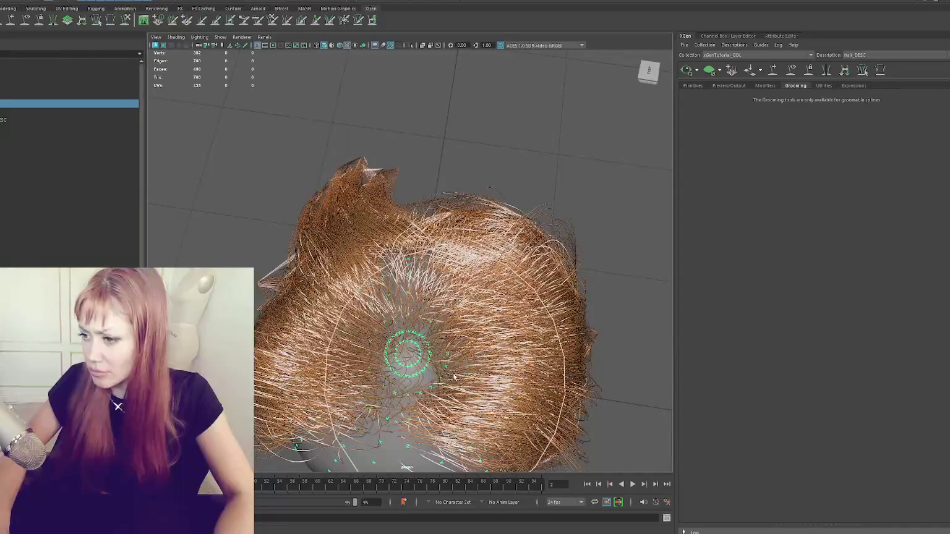
{"action": "left_click", "coordinate": [430, 361]}
{"action": "left_click", "coordinate": [396, 317]}
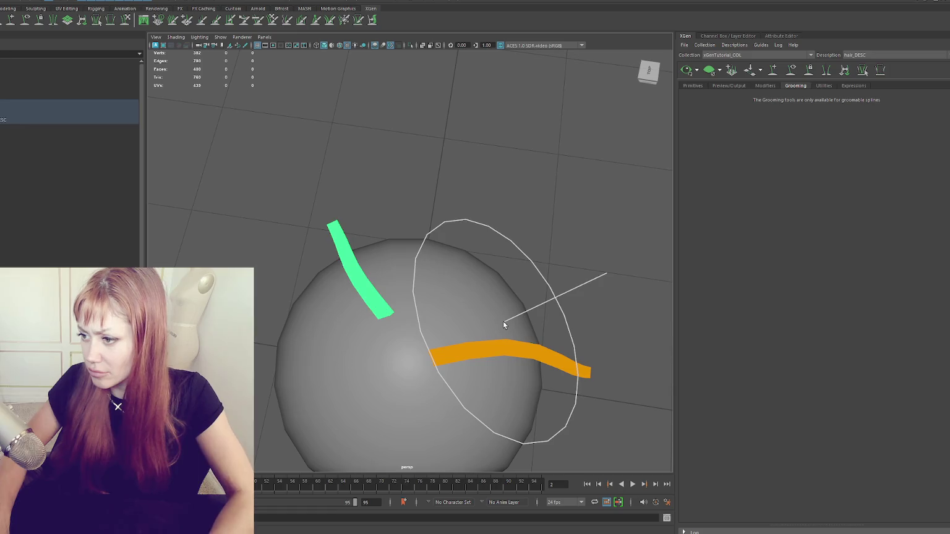
{"action": "key", "text": "ctrl+z"}
Select the description and sphere, update the XGen preview, and display the guide curves.
{"action": "left_click", "coordinate": [46, 112]}
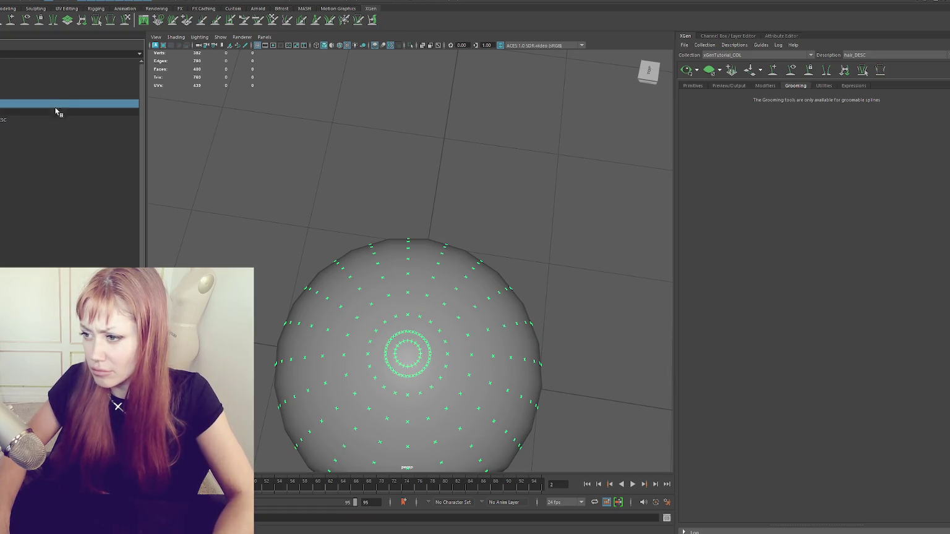
{"action": "left_click", "coordinate": [693, 86]}
{"action": "left_click", "coordinate": [783, 87]}
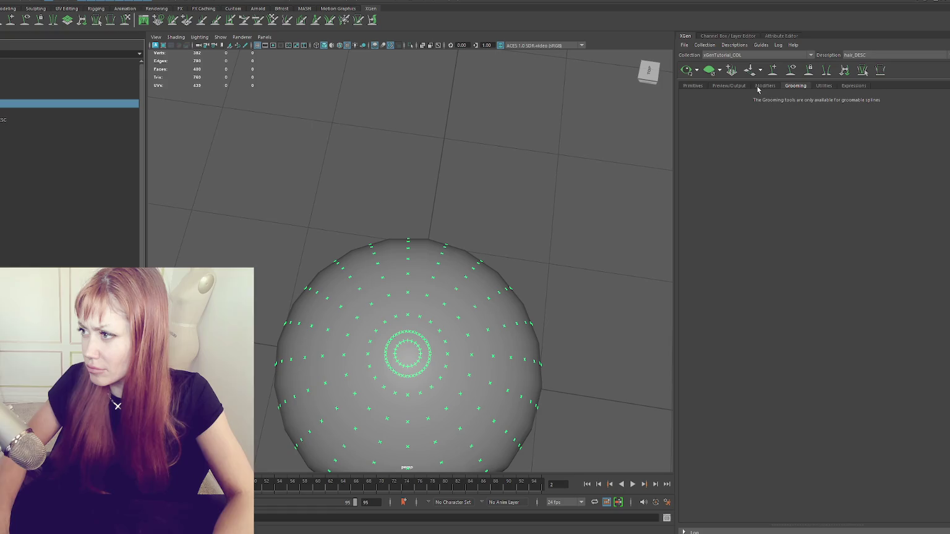
{"action": "left_click", "coordinate": [61, 94]}
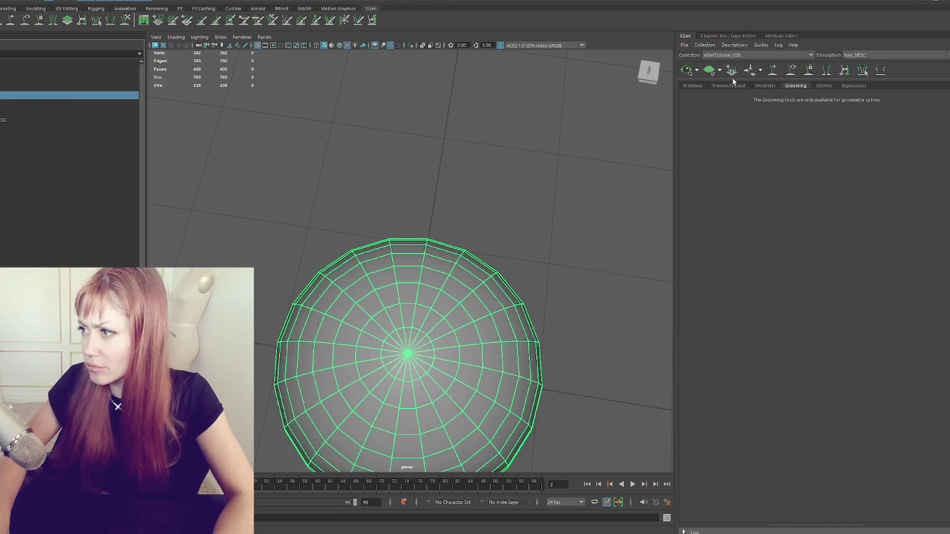
{"action": "left_click", "coordinate": [697, 70]}
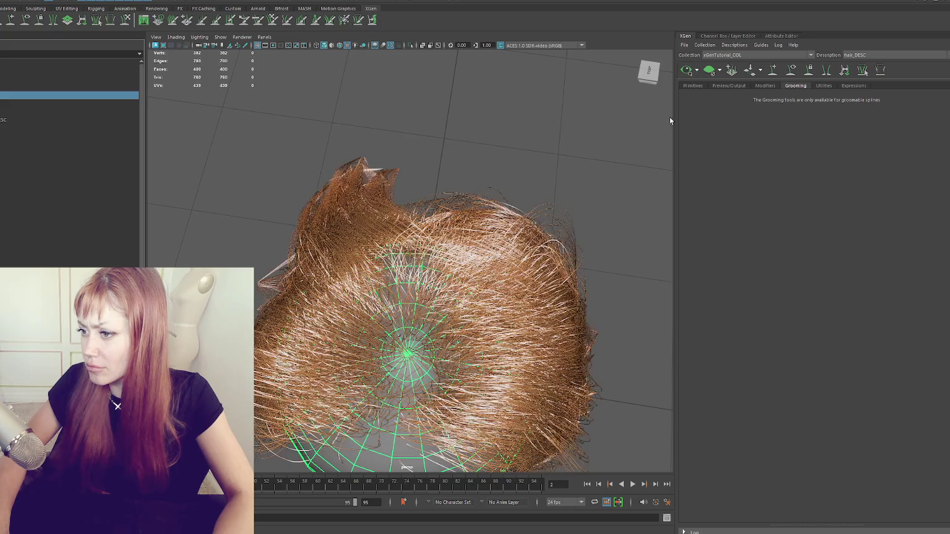
{"action": "left_click", "coordinate": [790, 72]}
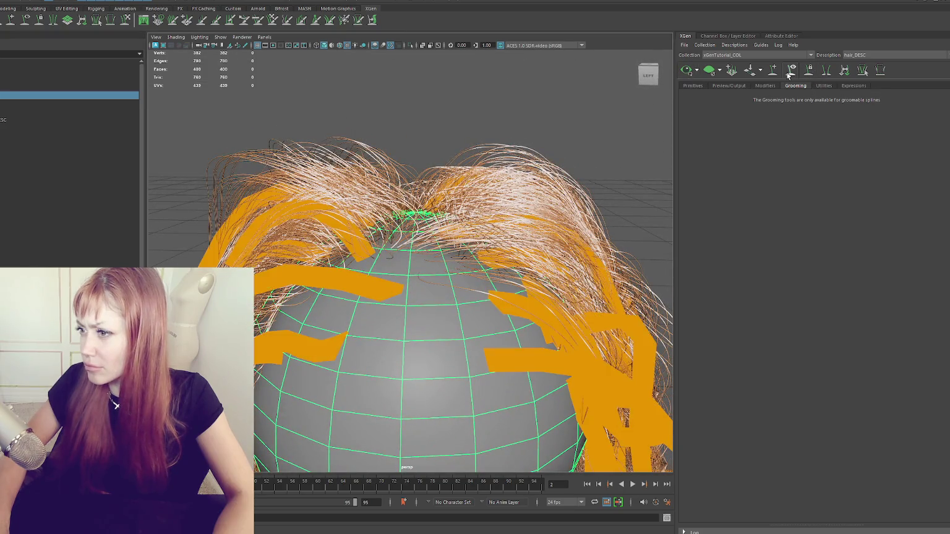
Use Sculpt Guides to comb the guides on top of the sphere upward.
{"action": "left_click", "coordinate": [775, 74]}
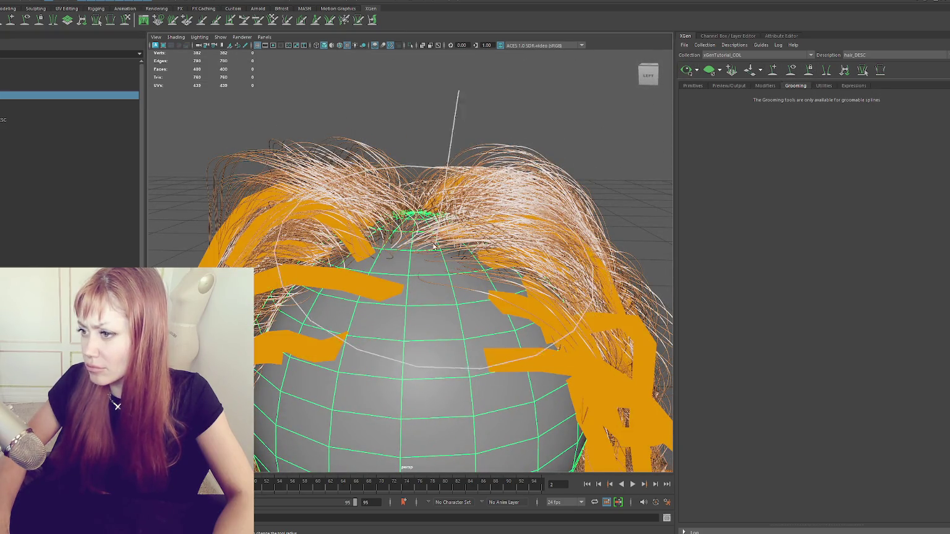
{"action": "left_click_drag", "start_coordinate": [460, 268], "coordinate": [372, 300], "text": "alt"}
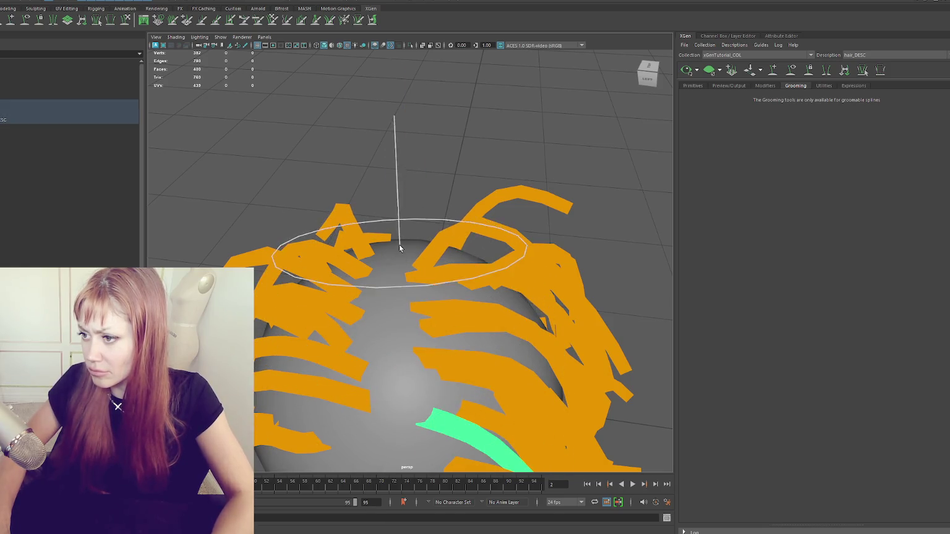
{"action": "middle_click_drag", "start_coordinate": [455, 316], "coordinate": [460, 241], "text": "alt"}
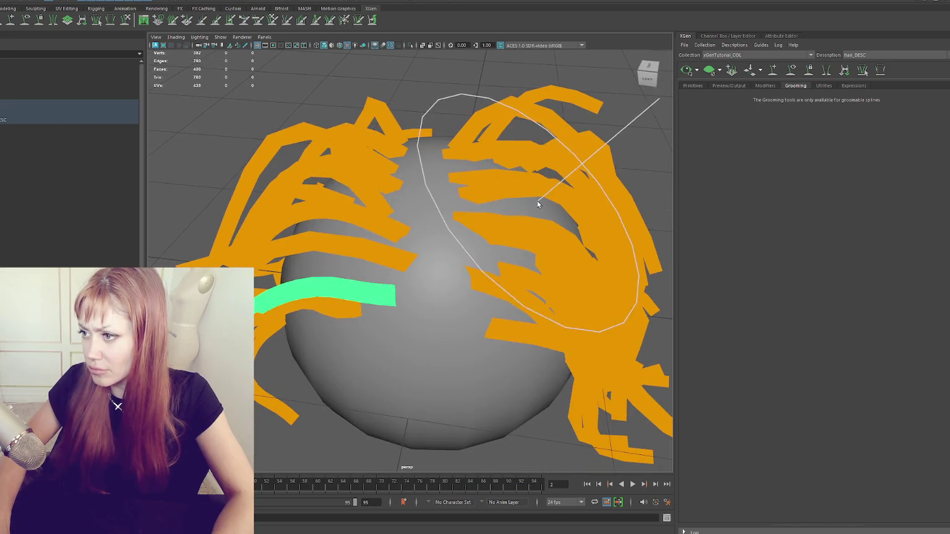
{"action": "left_click_drag", "start_coordinate": [520, 133], "coordinate": [489, 241], "text": "alt"}
{"action": "left_click_drag", "start_coordinate": [476, 198], "coordinate": [402, 99]}
Switch to the Left view, update the preview, hide the guides and frame the haired sphere.
{"action": "left_click", "coordinate": [647, 77]}
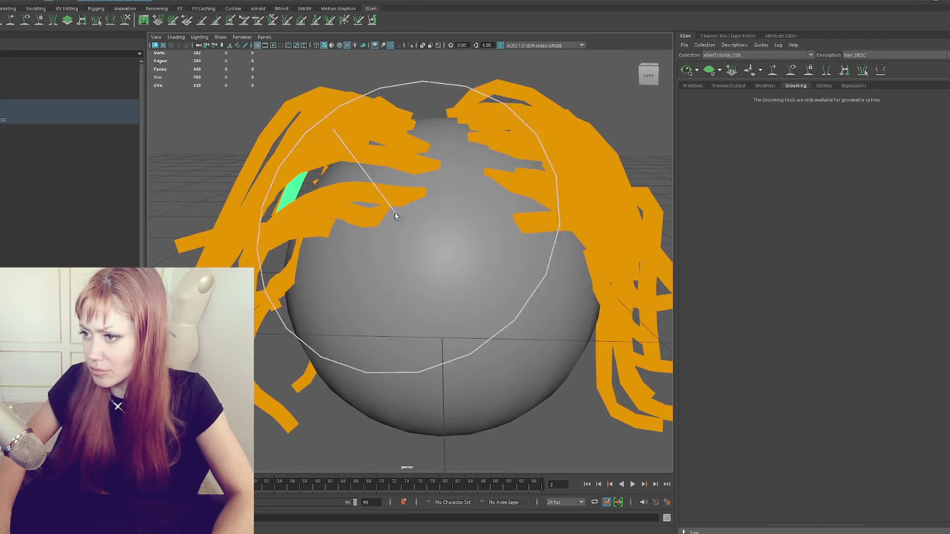
{"action": "left_click", "coordinate": [686, 68]}
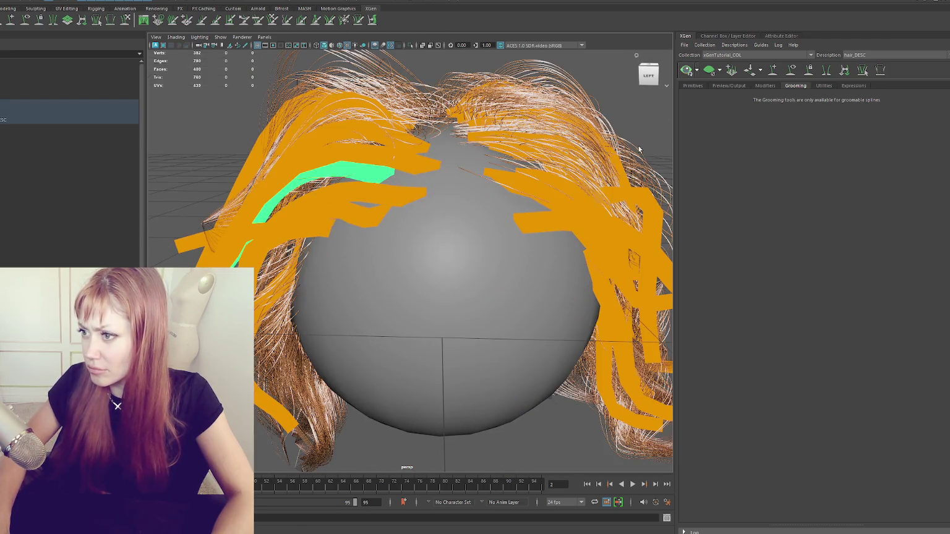
{"action": "left_click", "coordinate": [796, 73]}
{"action": "mouse_move", "coordinate": [433, 204]}
{"action": "left_mouse_down", "text": "alt"}
{"action": "mouse_move", "coordinate": [522, 197]}
{"action": "mouse_move", "coordinate": [568, 141]}
{"action": "left_mouse_up", "text": "alt"}
{"action": "mouse_move", "coordinate": [568, 142]}
{"action": "right_mouse_down", "text": "alt"}
{"action": "mouse_move", "coordinate": [558, 170]}
{"action": "mouse_move", "coordinate": [564, 158]}
{"action": "right_mouse_up", "text": "alt"}
{"action": "key", "text": "f"}
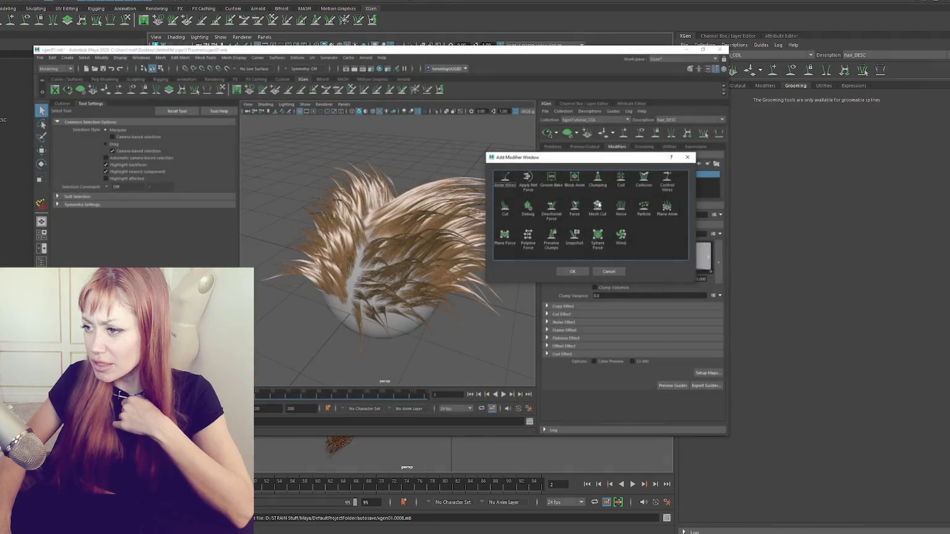
Confirm Noise in the tutorial scene's Add Modifier window and tumble the example hair.
{"action": "left_click", "coordinate": [572, 273]}
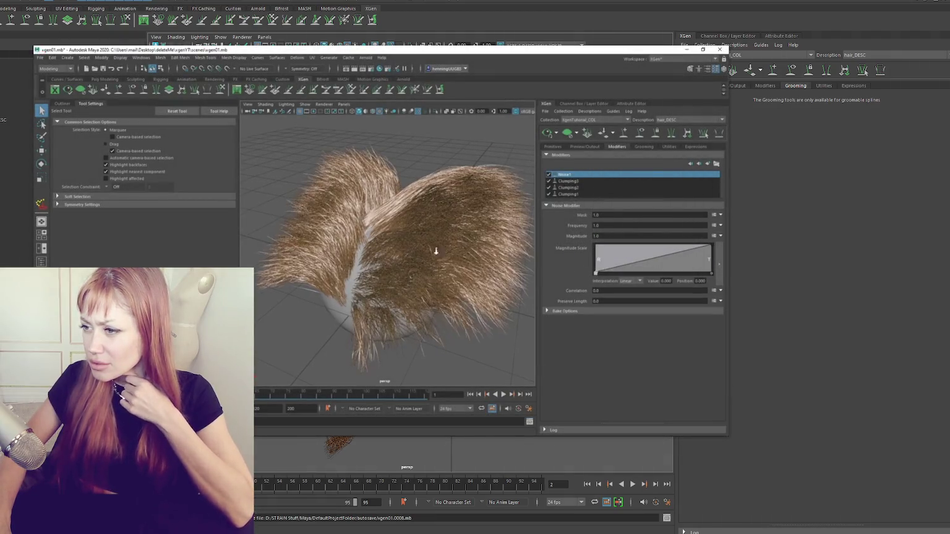
{"action": "scroll", "coordinate": [436, 253], "scroll_direction": "up", "scroll_amount": 3}
{"action": "scroll", "coordinate": [442, 259], "scroll_direction": "up", "scroll_amount": 3}
{"action": "left_click_drag", "start_coordinate": [445, 261], "coordinate": [492, 237], "text": "alt"}
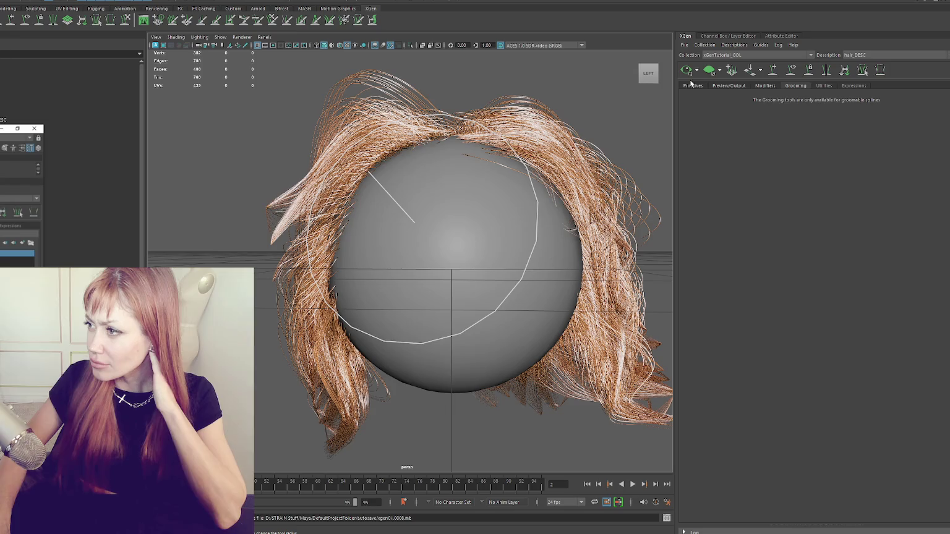
Add a Noise modifier to the sphere's hair from the XGen Modifiers tab.
{"action": "left_click", "coordinate": [692, 85]}
{"action": "left_click", "coordinate": [726, 86]}
{"action": "left_click", "coordinate": [765, 85]}
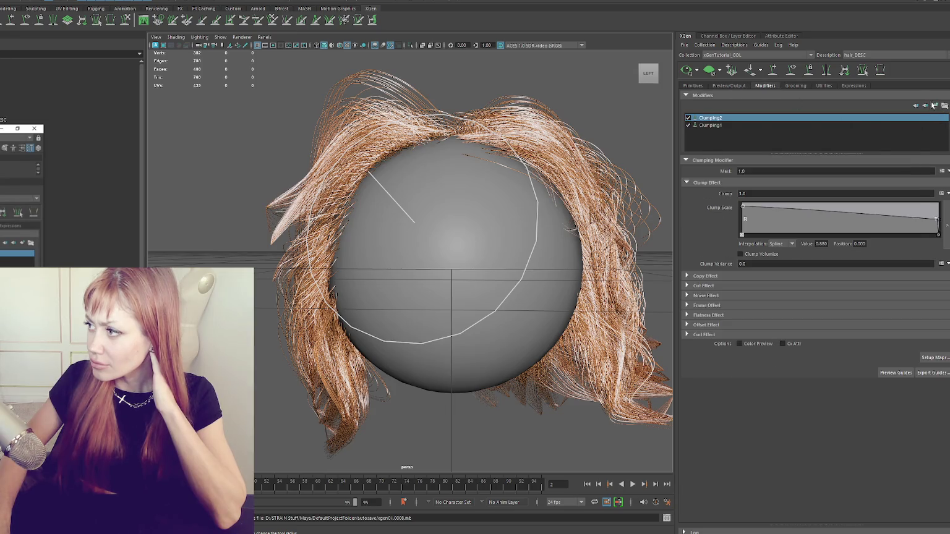
{"action": "left_click", "coordinate": [933, 105]}
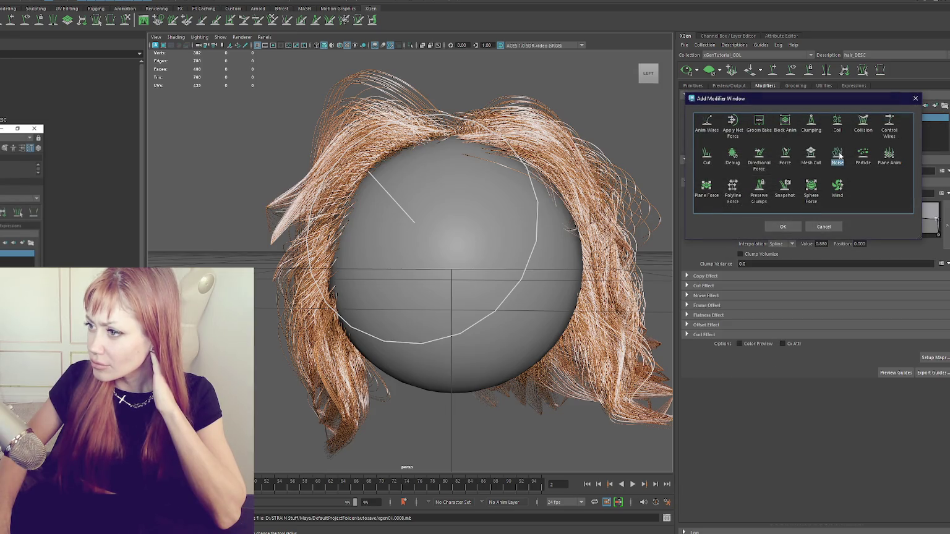
{"action": "left_click", "coordinate": [784, 227]}
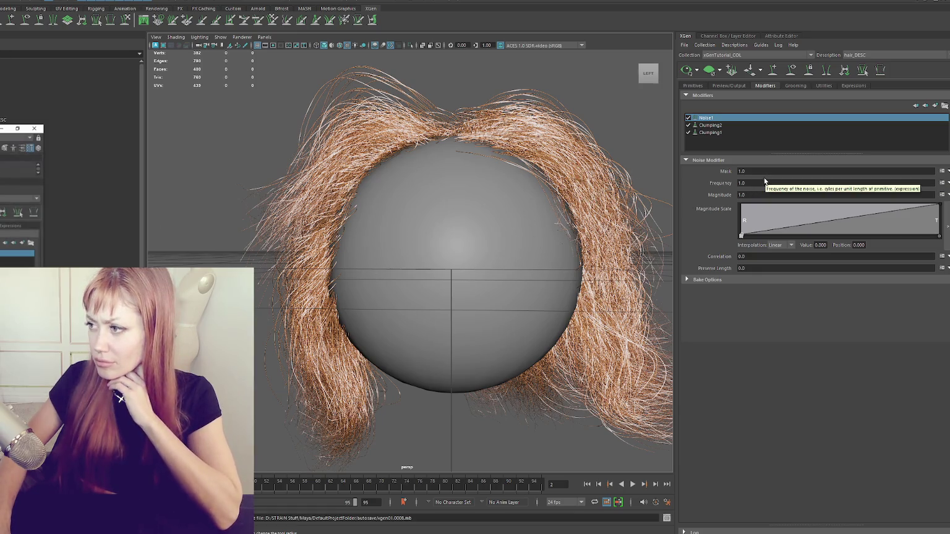
{"action": "left_click_drag", "start_coordinate": [383, 234], "coordinate": [321, 204]}
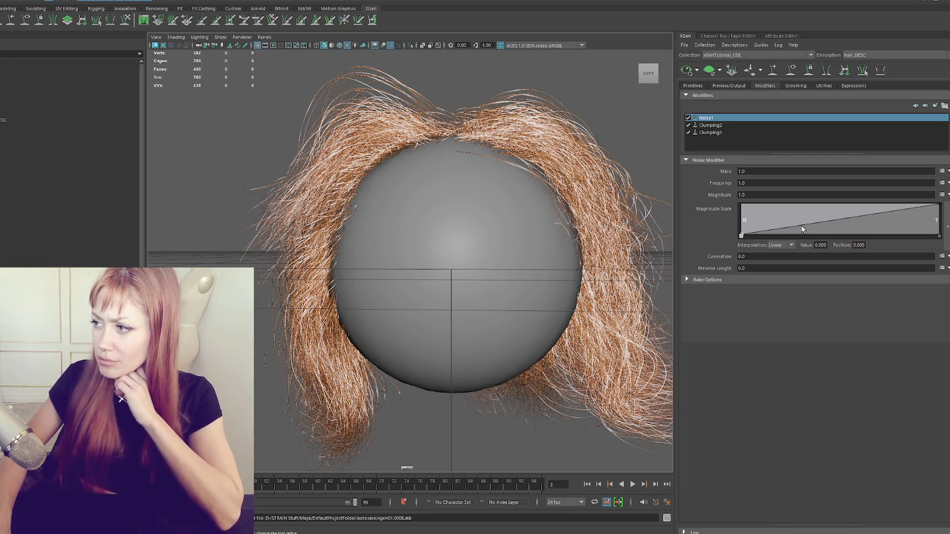
Lower the tip key of the Magnitude Scale ramp to about 0.387.
{"action": "mouse_move", "coordinate": [939, 206]}
{"action": "left_mouse_down"}
{"action": "mouse_move", "coordinate": [934, 236]}
{"action": "mouse_move", "coordinate": [940, 226]}
{"action": "left_mouse_up"}
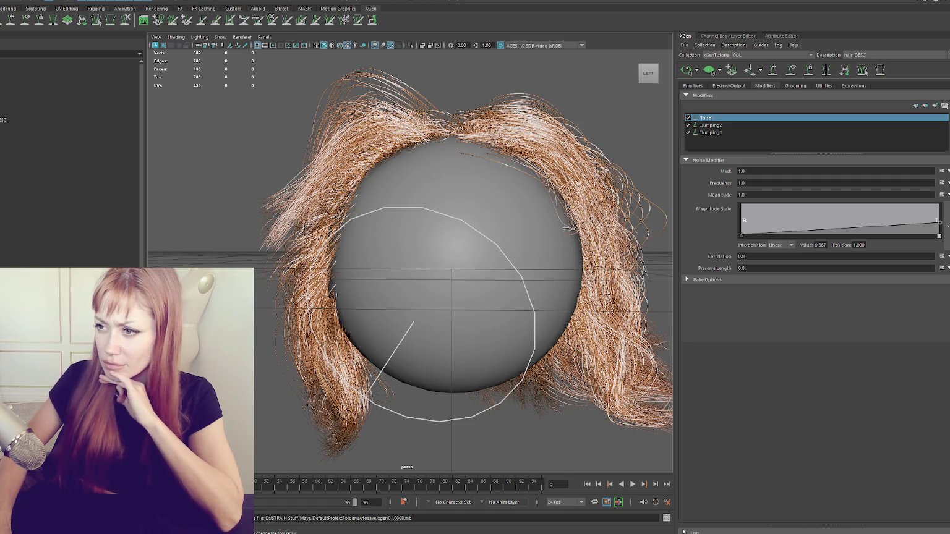
{"action": "scroll", "coordinate": [444, 312], "scroll_direction": "down", "scroll_amount": 5}
{"action": "mouse_move", "coordinate": [444, 312]}
{"action": "left_mouse_down", "text": "alt"}
{"action": "mouse_move", "coordinate": [499, 200]}
{"action": "mouse_move", "coordinate": [222, 199]}
{"action": "mouse_move", "coordinate": [197, 259]}
{"action": "mouse_move", "coordinate": [202, 208]}
{"action": "mouse_move", "coordinate": [199, 195]}
{"action": "mouse_move", "coordinate": [189, 197]}
{"action": "mouse_move", "coordinate": [204, 204]}
{"action": "left_mouse_up", "text": "alt"}
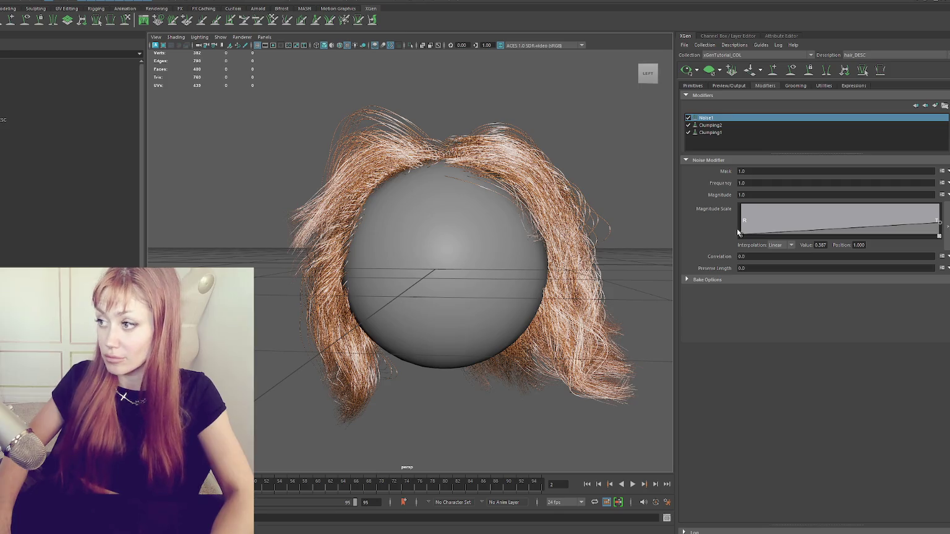
Try Noise Frequency values 10, 30 and 10, finally settling on 1.
{"action": "type", "text": "10"}
{"action": "key", "text": "Return"}
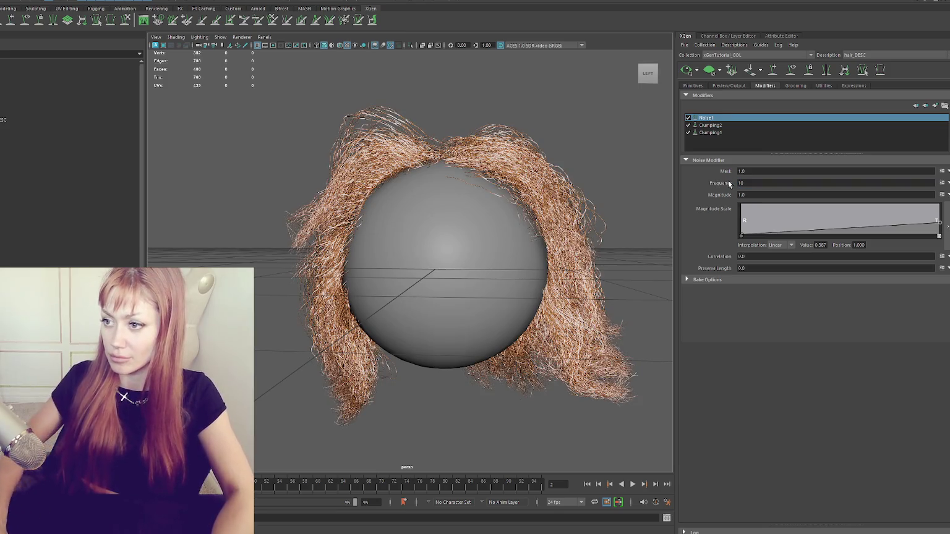
{"action": "left_click_drag", "start_coordinate": [603, 230], "coordinate": [590, 234], "text": "alt"}
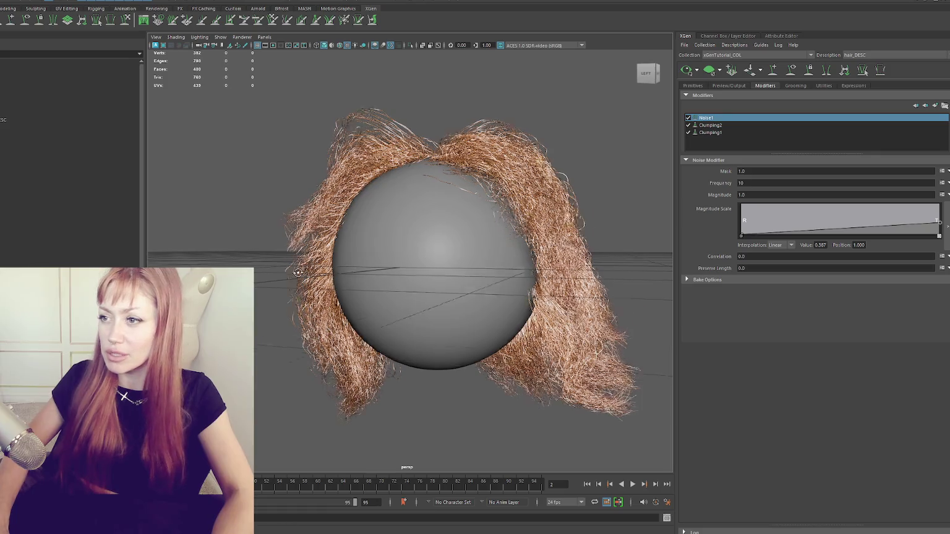
{"action": "mouse_move", "coordinate": [384, 272]}
{"action": "left_mouse_down", "text": "alt"}
{"action": "mouse_move", "coordinate": [257, 294]}
{"action": "mouse_move", "coordinate": [390, 272]}
{"action": "mouse_move", "coordinate": [378, 282]}
{"action": "left_mouse_up", "text": "alt"}
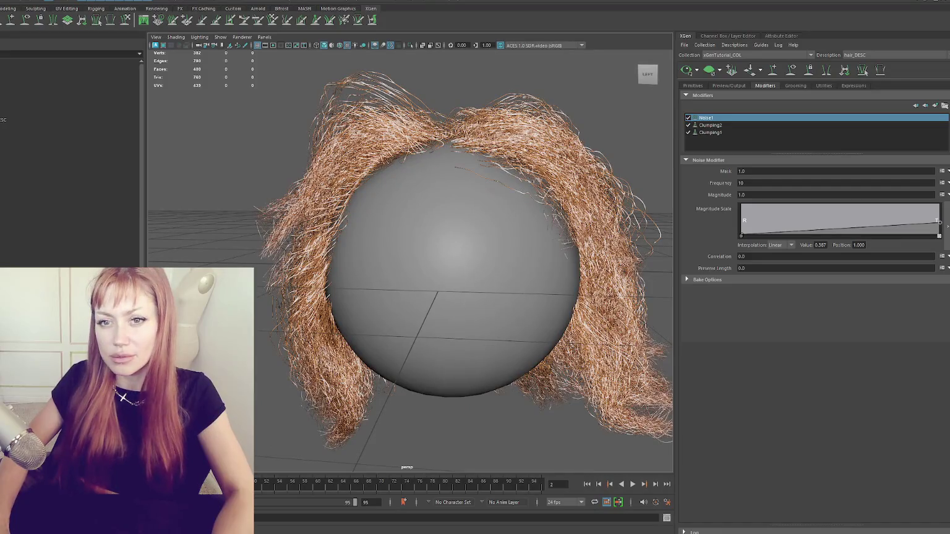
{"action": "type", "text": "30"}
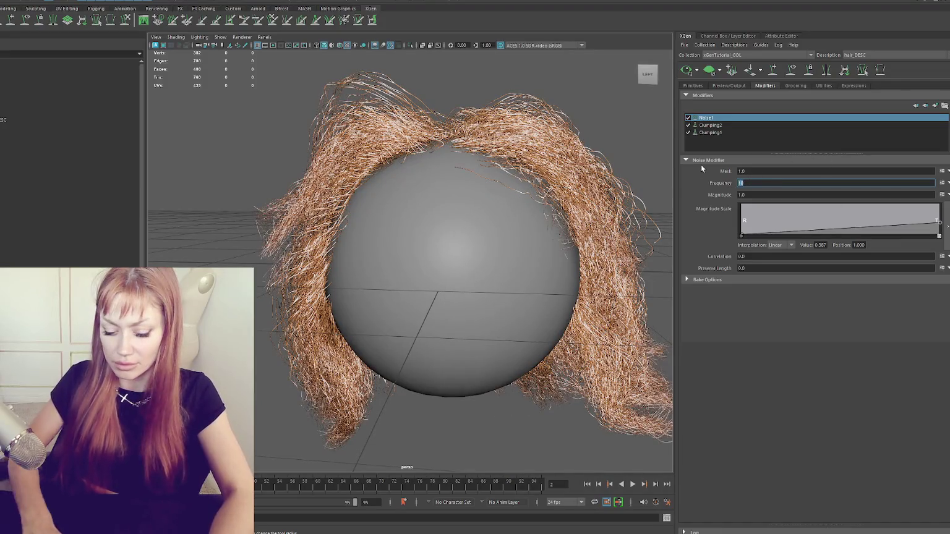
{"action": "key", "text": "Return"}
{"action": "mouse_move", "coordinate": [664, 168]}
{"action": "left_mouse_down", "text": "alt"}
{"action": "mouse_move", "coordinate": [591, 184]}
{"action": "mouse_move", "coordinate": [664, 169]}
{"action": "mouse_move", "coordinate": [602, 173]}
{"action": "mouse_move", "coordinate": [655, 182]}
{"action": "left_mouse_up", "text": "alt"}
{"action": "type", "text": "10"}
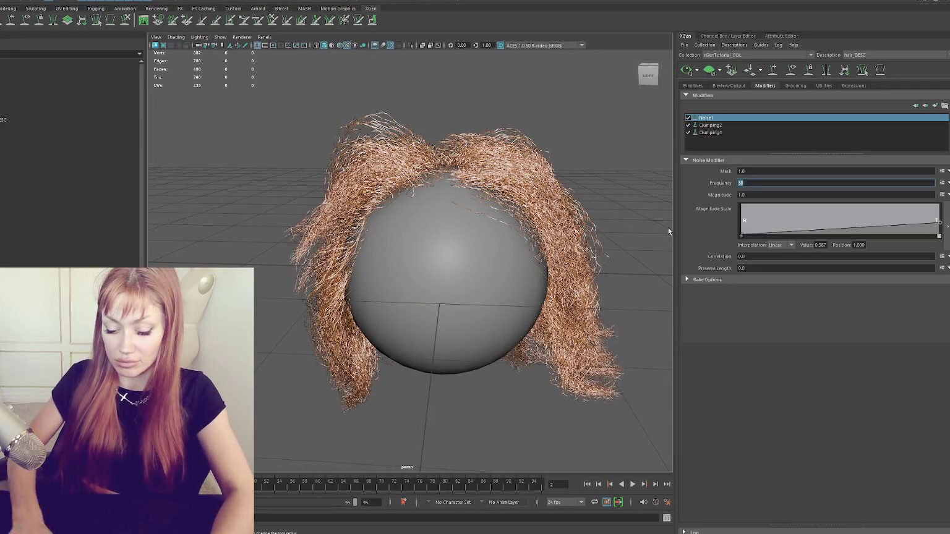
{"action": "key", "text": "Return"}
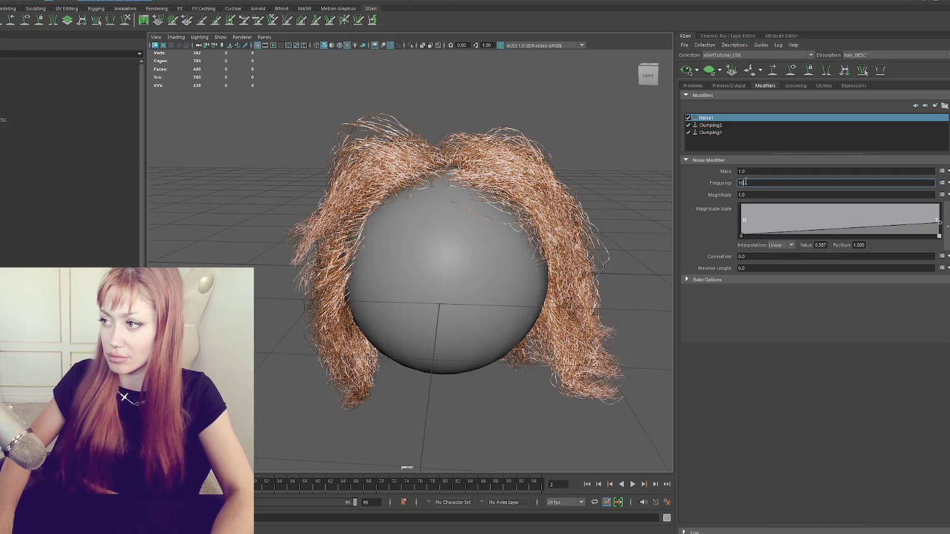
{"action": "key", "text": "Return"}
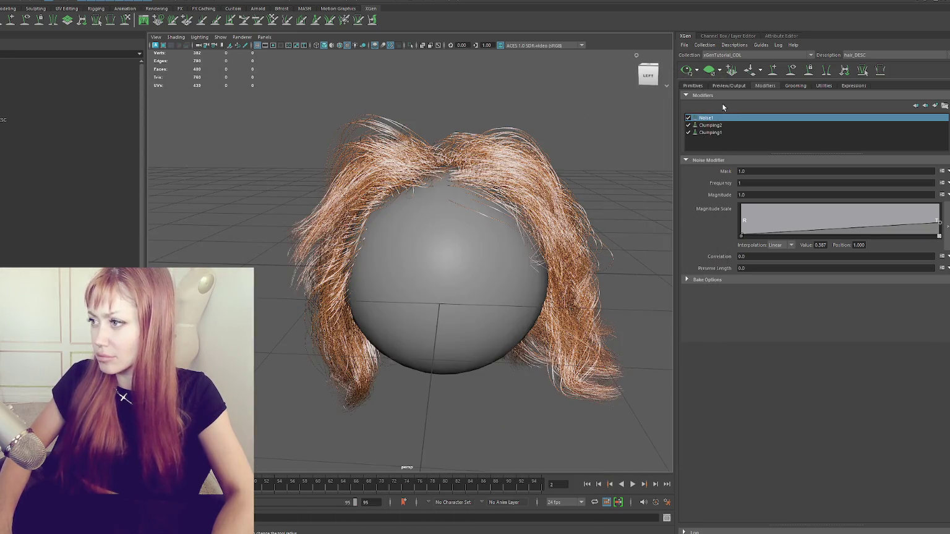
Re-enable Noise1 and shape its Magnitude Scale ramp with a middle point at 0.867, position 0.477.
{"action": "left_click", "coordinate": [688, 117]}
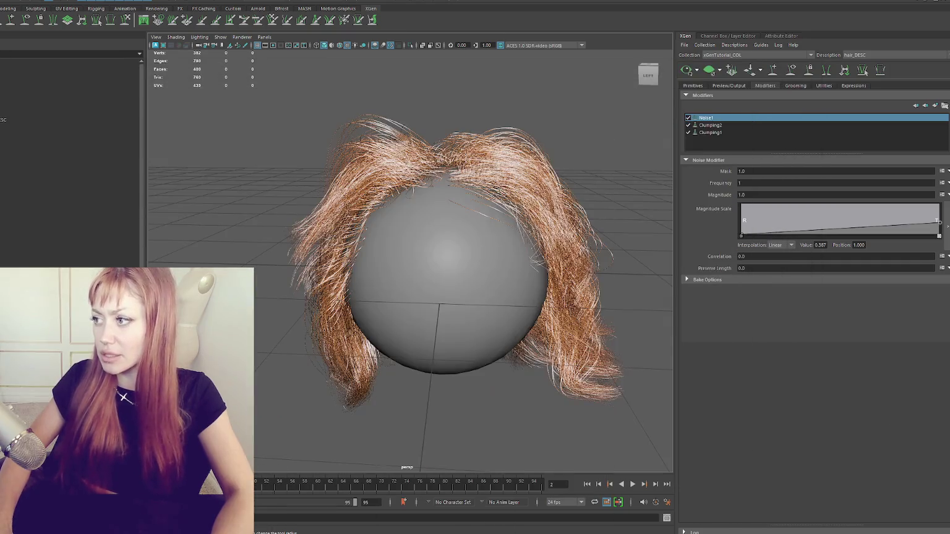
{"action": "mouse_move", "coordinate": [744, 237]}
{"action": "left_mouse_down"}
{"action": "mouse_move", "coordinate": [720, 204]}
{"action": "mouse_move", "coordinate": [706, 226]}
{"action": "left_mouse_up"}
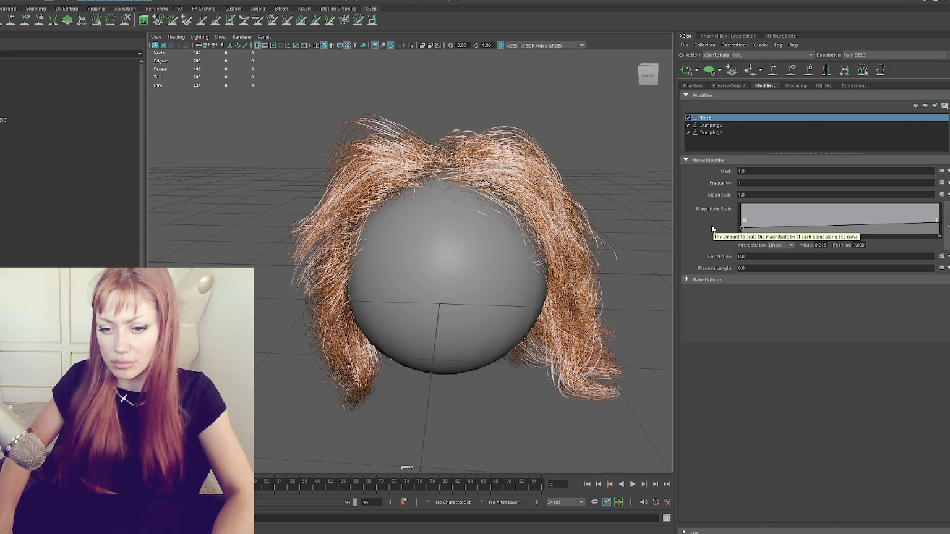
{"action": "left_click_drag", "start_coordinate": [837, 227], "coordinate": [835, 205]}
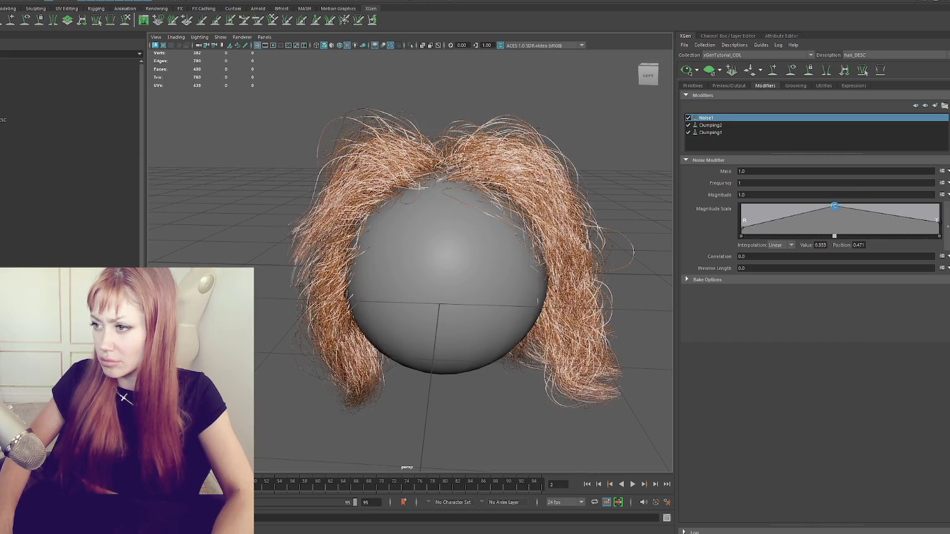
{"action": "left_click_drag", "start_coordinate": [941, 229], "coordinate": [937, 206]}
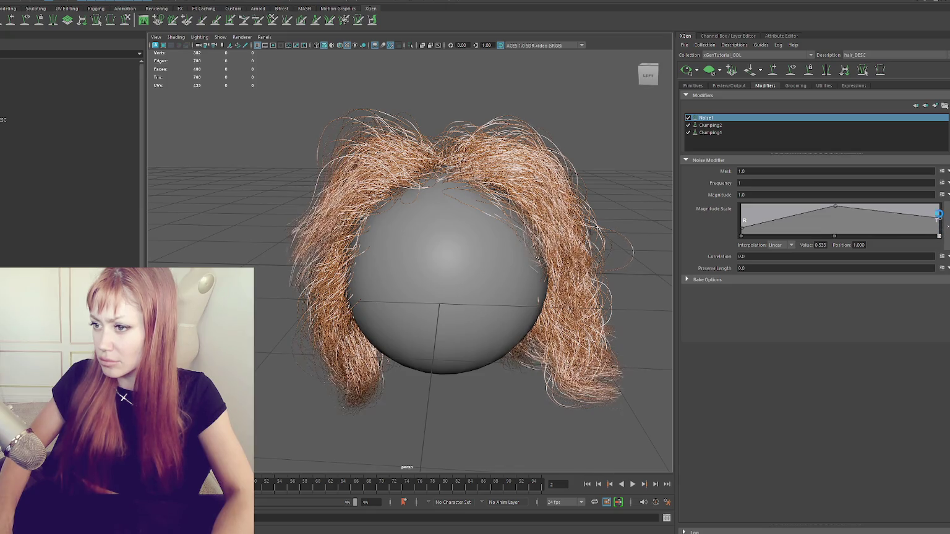
{"action": "left_click", "coordinate": [836, 206]}
{"action": "mouse_move", "coordinate": [494, 179]}
{"action": "left_mouse_down", "text": "alt"}
{"action": "mouse_move", "coordinate": [366, 175]}
{"action": "mouse_move", "coordinate": [272, 190]}
{"action": "left_mouse_up", "text": "alt"}
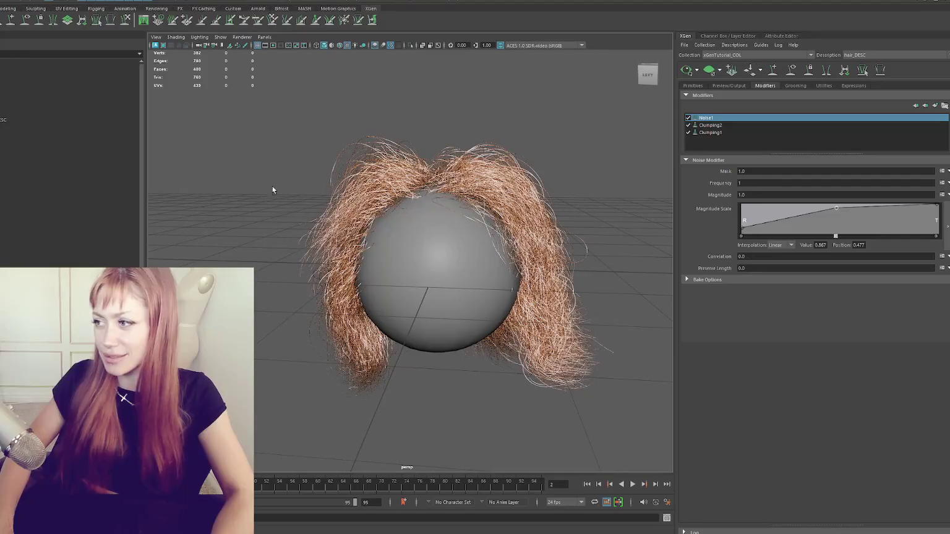
Toggle Clumping2 and Clumping1 off and on while orbiting to compare the hair.
{"action": "left_click", "coordinate": [688, 125]}
{"action": "left_click", "coordinate": [688, 132]}
{"action": "mouse_move", "coordinate": [490, 154]}
{"action": "left_mouse_down", "text": "alt"}
{"action": "mouse_move", "coordinate": [599, 153]}
{"action": "mouse_move", "coordinate": [617, 170]}
{"action": "mouse_move", "coordinate": [511, 153]}
{"action": "mouse_move", "coordinate": [666, 158]}
{"action": "left_mouse_up", "text": "alt"}
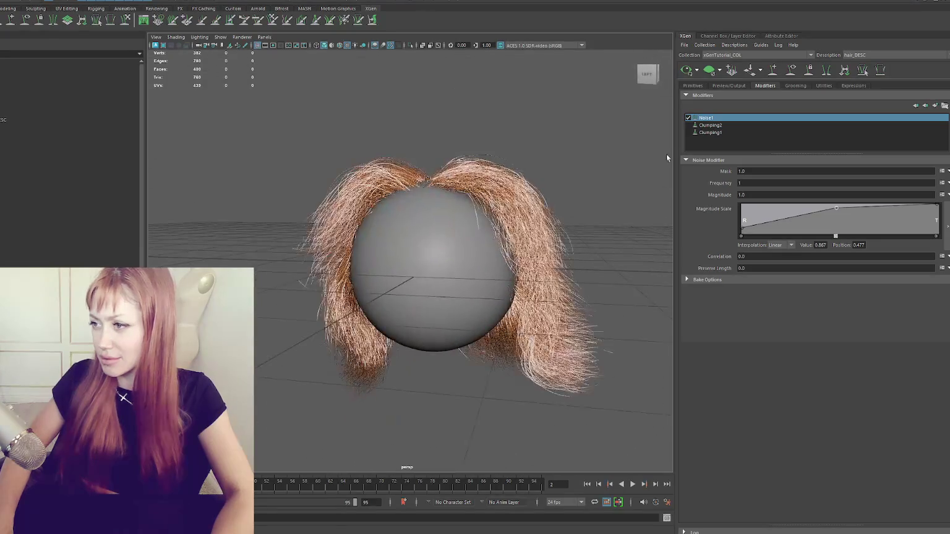
{"action": "left_click", "coordinate": [688, 132]}
{"action": "mouse_move", "coordinate": [377, 144]}
{"action": "left_mouse_down", "text": "alt"}
{"action": "mouse_move", "coordinate": [572, 145]}
{"action": "mouse_move", "coordinate": [418, 151]}
{"action": "left_mouse_up", "text": "alt"}
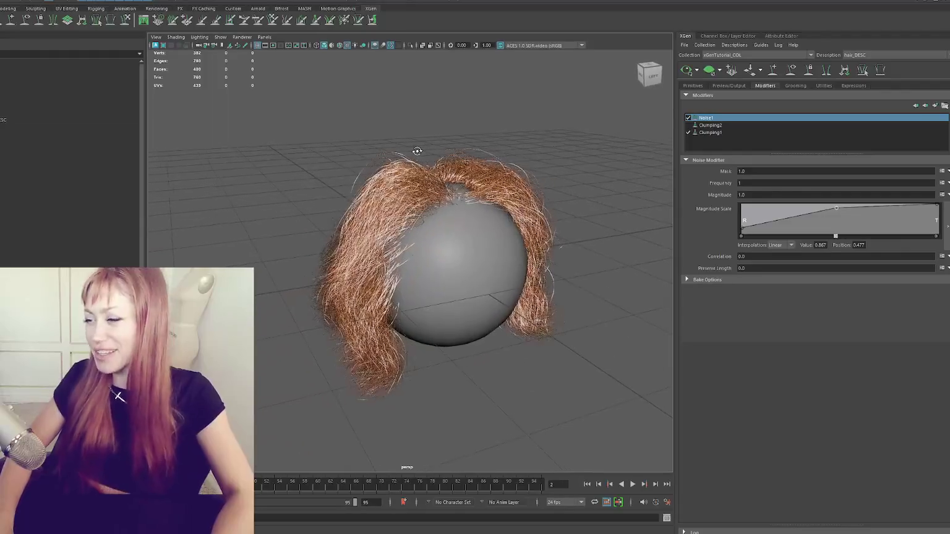
Switch Clumping1 and Clumping2 off and back on, orbiting to compare, leaving both enabled.
{"action": "left_click", "coordinate": [687, 126]}
{"action": "left_click", "coordinate": [688, 132]}
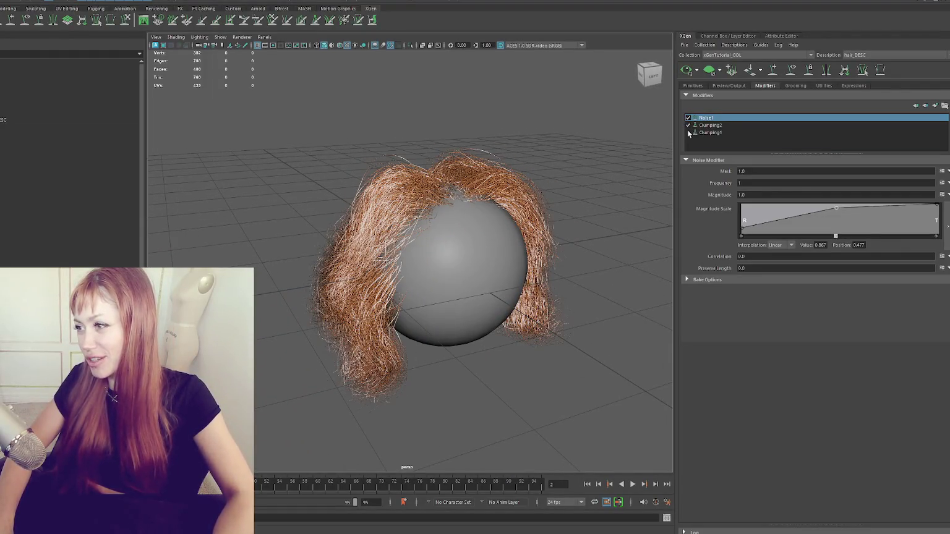
{"action": "left_click", "coordinate": [687, 126]}
{"action": "left_click", "coordinate": [688, 132]}
{"action": "left_click", "coordinate": [688, 125]}
{"action": "left_click_drag", "start_coordinate": [597, 170], "coordinate": [558, 167], "text": "alt"}
{"action": "mouse_move", "coordinate": [574, 159]}
{"action": "left_mouse_down", "text": "alt"}
{"action": "mouse_move", "coordinate": [573, 201]}
{"action": "mouse_move", "coordinate": [547, 254]}
{"action": "mouse_move", "coordinate": [299, 191]}
{"action": "mouse_move", "coordinate": [230, 191]}
{"action": "mouse_move", "coordinate": [313, 191]}
{"action": "left_mouse_up", "text": "alt"}
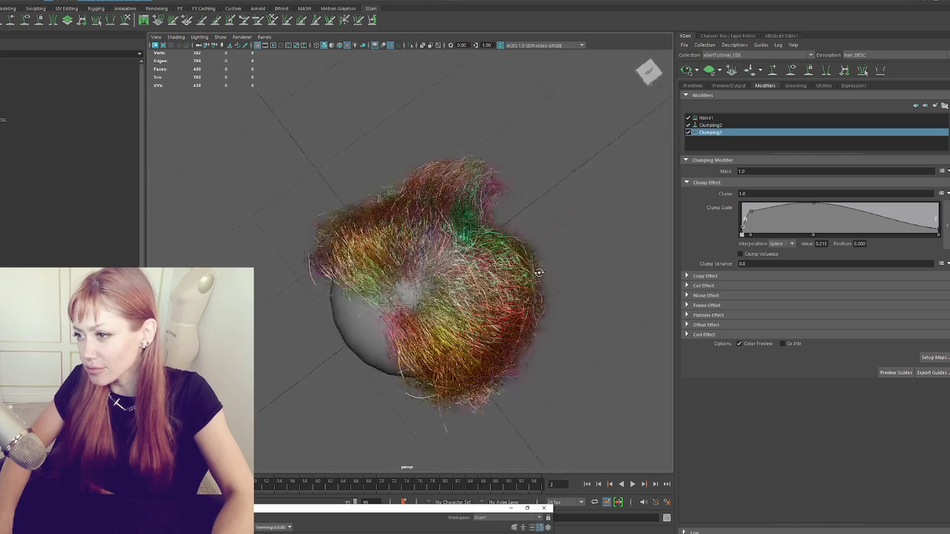
Disable Noise1 to view the hair without noise, glancing at the reference video.
{"action": "mouse_move", "coordinate": [545, 229]}
{"action": "left_mouse_down", "text": "alt"}
{"action": "mouse_move", "coordinate": [570, 214]}
{"action": "mouse_move", "coordinate": [573, 225]}
{"action": "mouse_move", "coordinate": [602, 212]}
{"action": "mouse_move", "coordinate": [692, 218]}
{"action": "mouse_move", "coordinate": [611, 223]}
{"action": "mouse_move", "coordinate": [643, 260]}
{"action": "mouse_move", "coordinate": [699, 229]}
{"action": "mouse_move", "coordinate": [680, 223]}
{"action": "left_mouse_up", "text": "alt"}
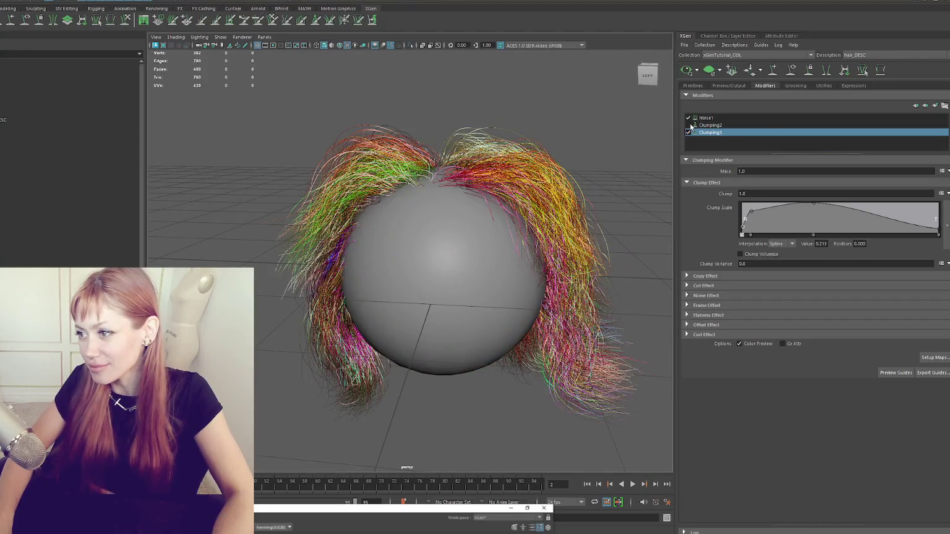
{"action": "left_click", "coordinate": [687, 117]}
{"action": "mouse_move", "coordinate": [483, 161]}
{"action": "left_mouse_down", "text": "alt"}
{"action": "mouse_move", "coordinate": [495, 197]}
{"action": "mouse_move", "coordinate": [587, 185]}
{"action": "mouse_move", "coordinate": [728, 187]}
{"action": "mouse_move", "coordinate": [719, 141]}
{"action": "left_mouse_up", "text": "alt"}
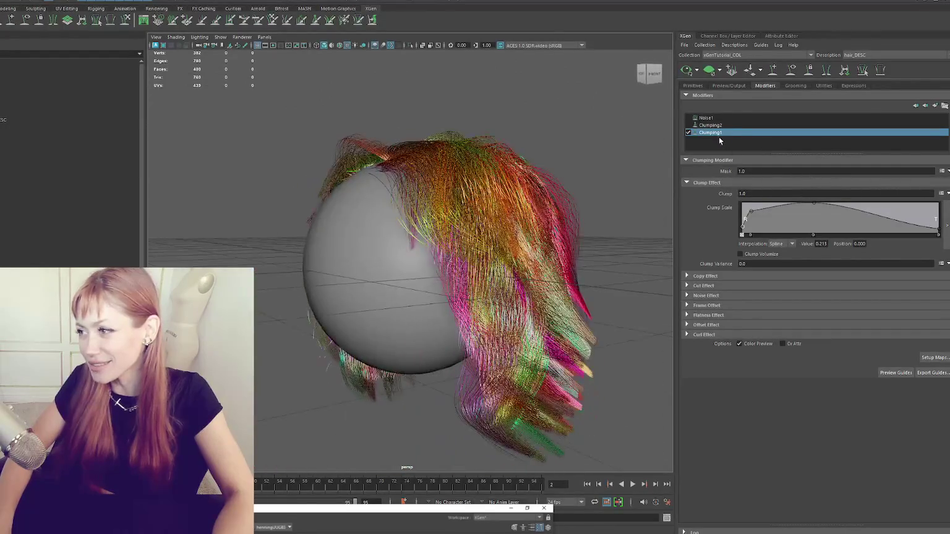
{"action": "left_click", "coordinate": [692, 125]}
{"action": "left_click_drag", "start_coordinate": [328, 235], "coordinate": [386, 291], "text": "alt"}
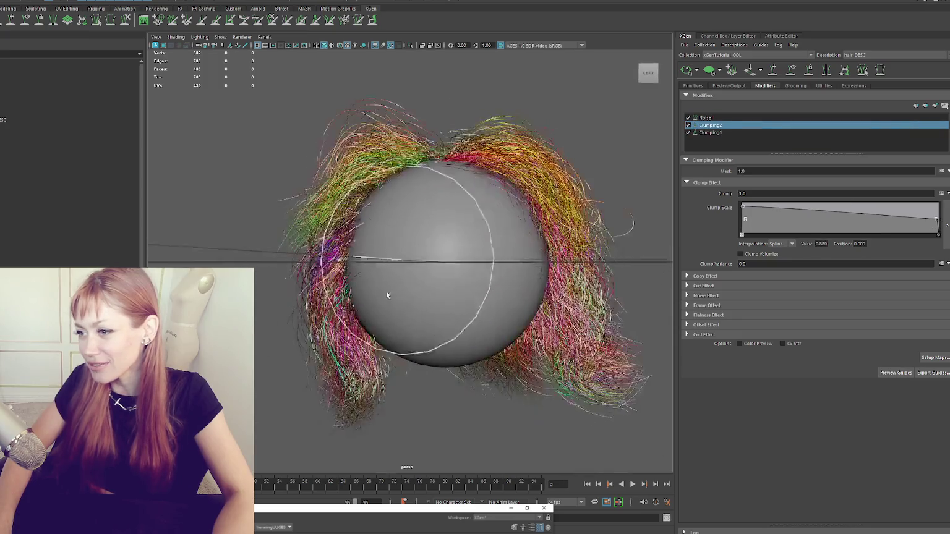
{"action": "left_click", "coordinate": [323, 525]}
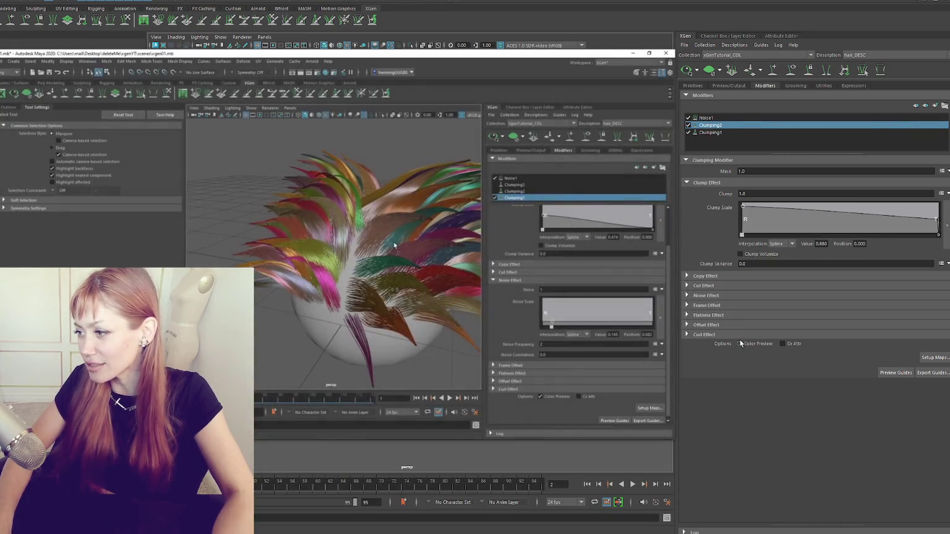
{"action": "key", "text": "super+Down"}
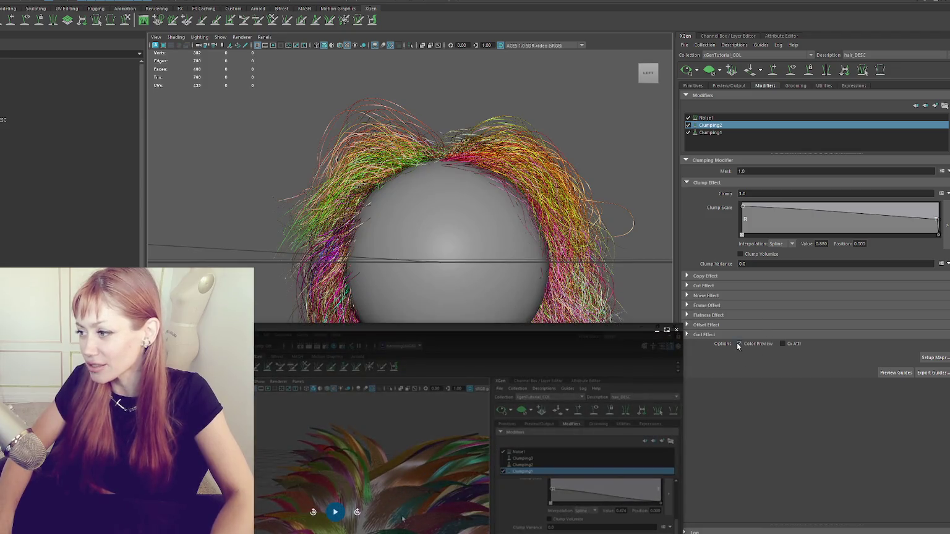
{"action": "left_click_drag", "start_coordinate": [590, 222], "coordinate": [556, 204], "text": "alt"}
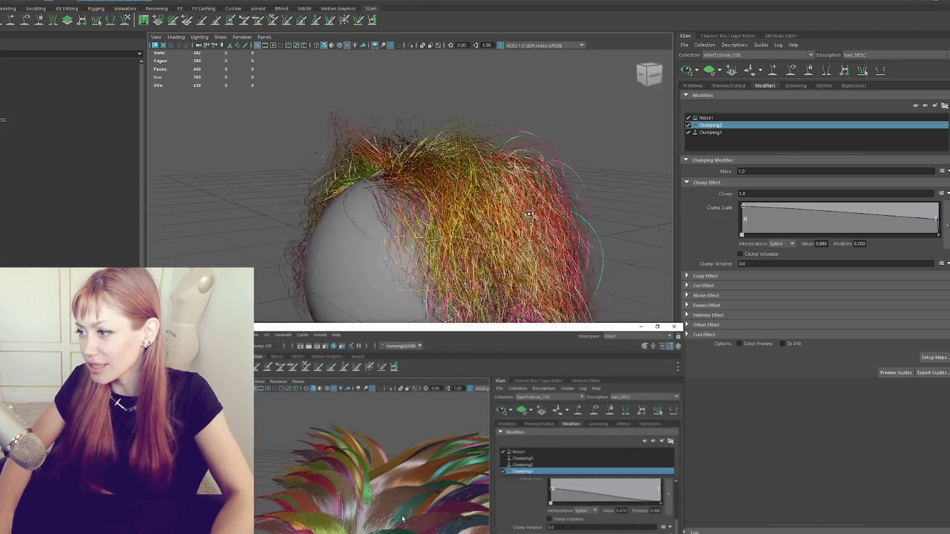
Turn off Clumping1's Color Preview so the hair shows its real orange colour.
{"action": "left_click", "coordinate": [735, 132]}
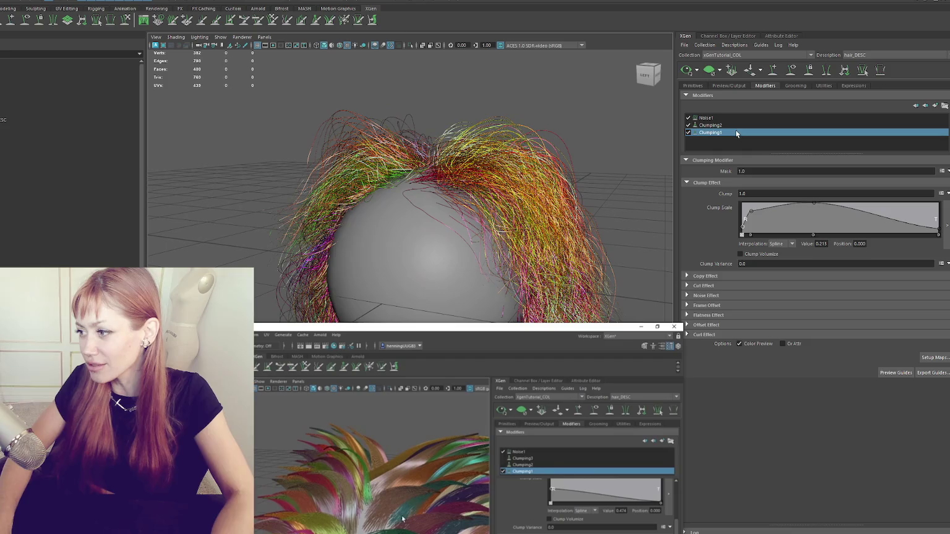
{"action": "left_click", "coordinate": [737, 344]}
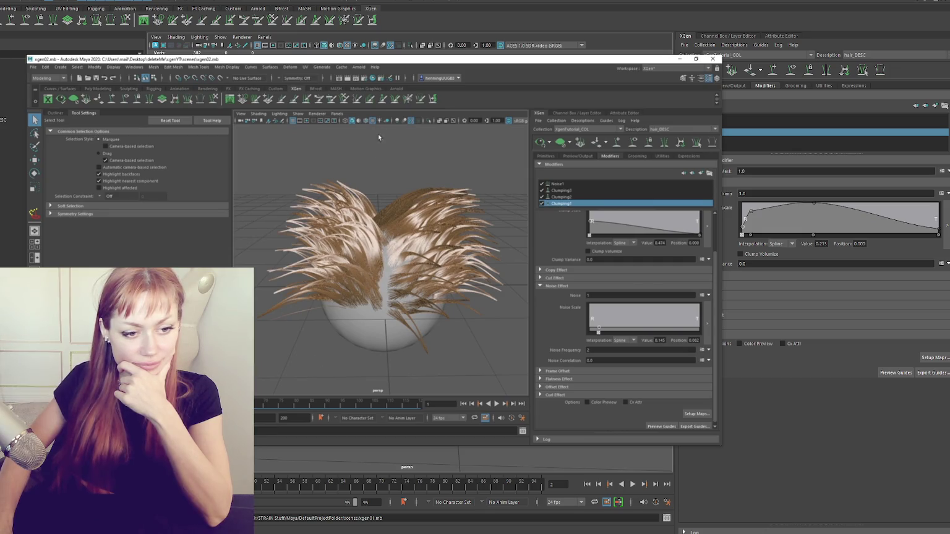
{"action": "left_click", "coordinate": [359, 67]}
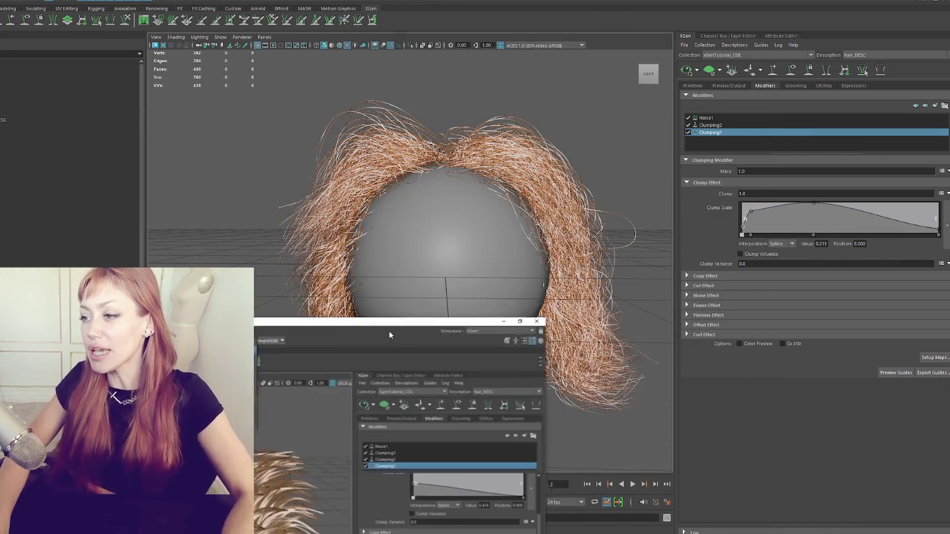
Orbit and zoom around the hair, deselect the hair guides, and open the Arnold menu.
{"action": "mouse_move", "coordinate": [395, 269]}
{"action": "left_mouse_down", "text": "alt"}
{"action": "mouse_move", "coordinate": [287, 269]}
{"action": "mouse_move", "coordinate": [301, 237]}
{"action": "mouse_move", "coordinate": [570, 243]}
{"action": "mouse_move", "coordinate": [571, 253]}
{"action": "mouse_move", "coordinate": [641, 242]}
{"action": "mouse_move", "coordinate": [609, 263]}
{"action": "mouse_move", "coordinate": [629, 272]}
{"action": "mouse_move", "coordinate": [614, 225]}
{"action": "mouse_move", "coordinate": [593, 260]}
{"action": "left_mouse_up", "text": "alt"}
{"action": "scroll", "coordinate": [301, 238], "scroll_direction": "down", "scroll_amount": 3}
{"action": "scroll", "coordinate": [572, 253], "scroll_direction": "up", "scroll_amount": 3}
{"action": "scroll", "coordinate": [630, 272], "scroll_direction": "up", "scroll_amount": 3}
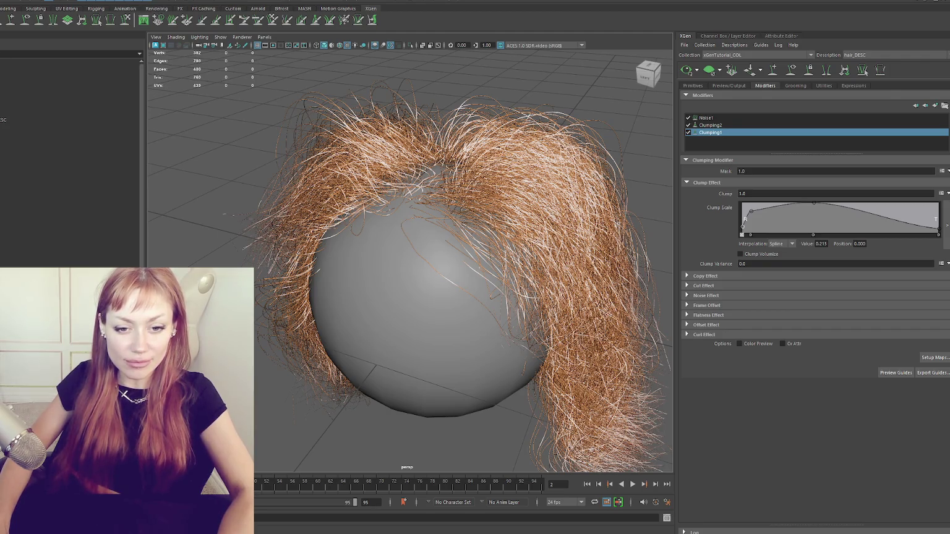
{"action": "left_click", "coordinate": [446, 178]}
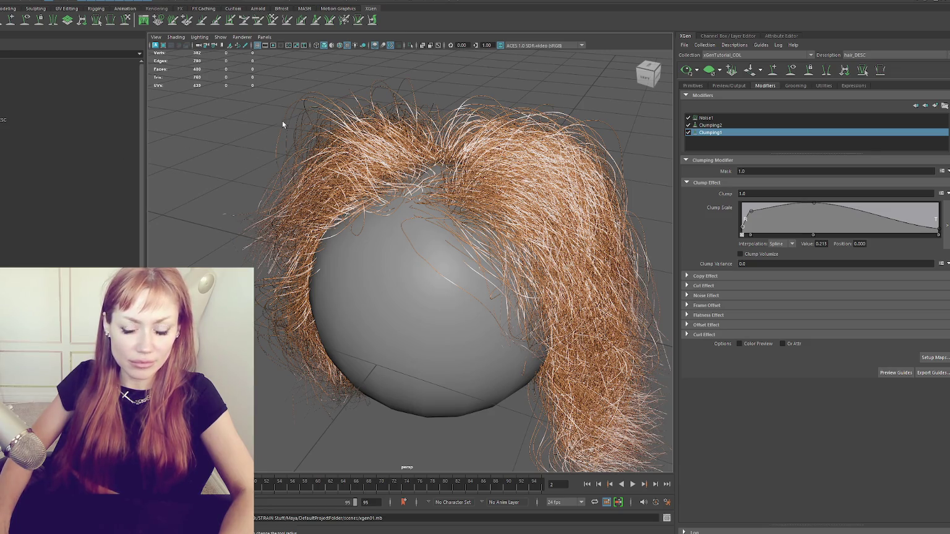
{"action": "left_click", "coordinate": [292, 2]}
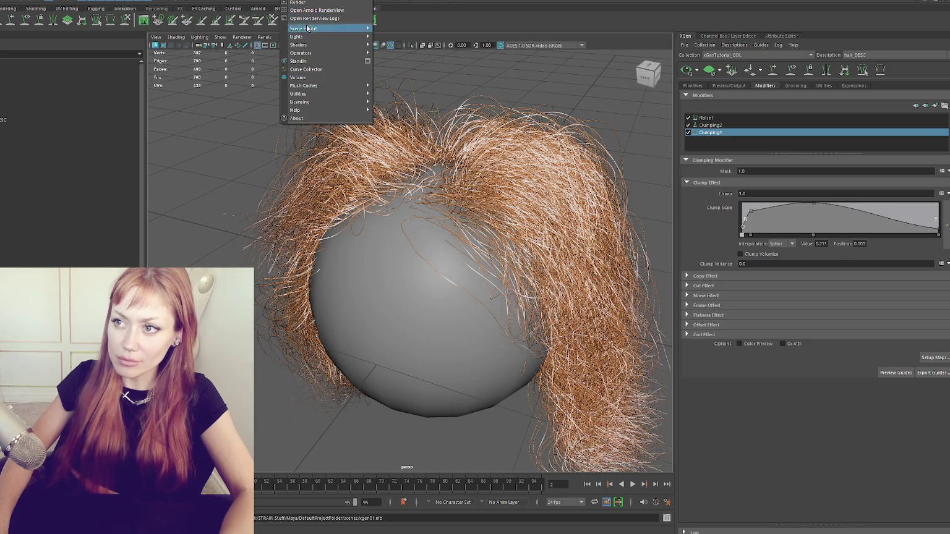
Create an Arnold area light and switch between Move and Rotate tools to orient it.
{"action": "left_click", "coordinate": [416, 37]}
{"action": "scroll", "coordinate": [428, 109], "scroll_direction": "down", "scroll_amount": 5}
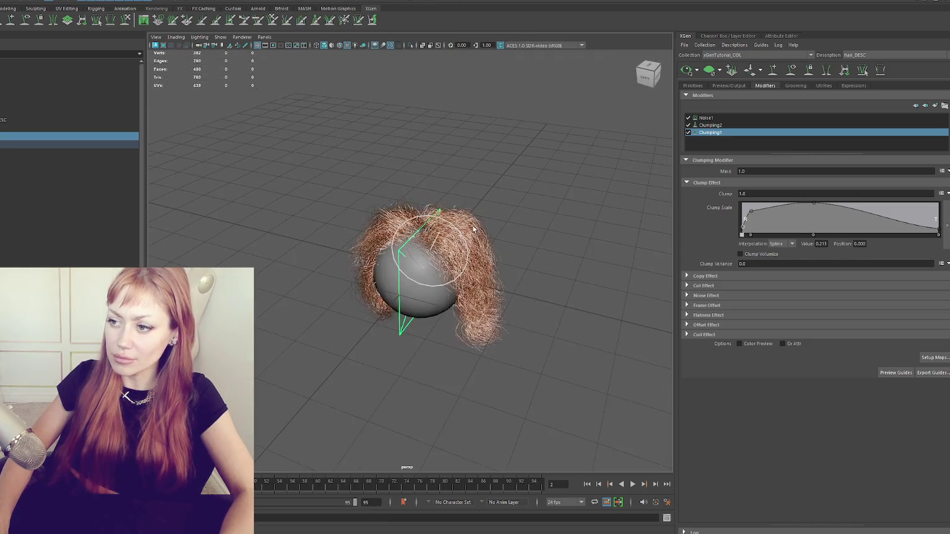
{"action": "key", "text": "w"}
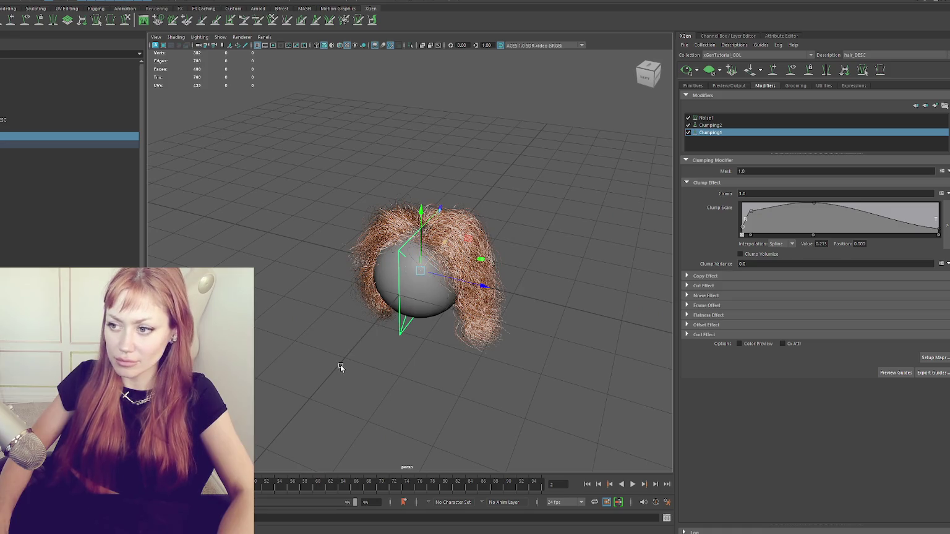
{"action": "left_click_drag", "start_coordinate": [424, 262], "coordinate": [423, 243], "text": "alt"}
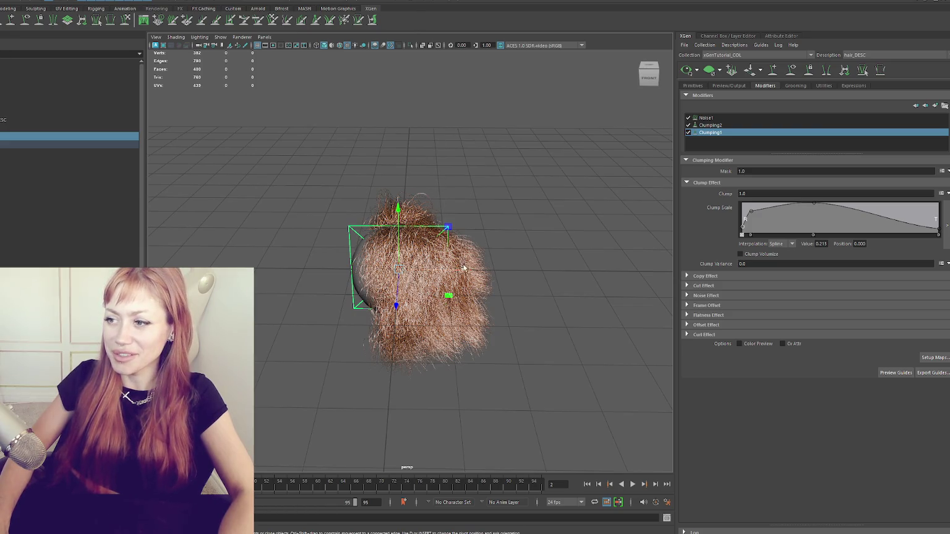
{"action": "key", "text": "w"}
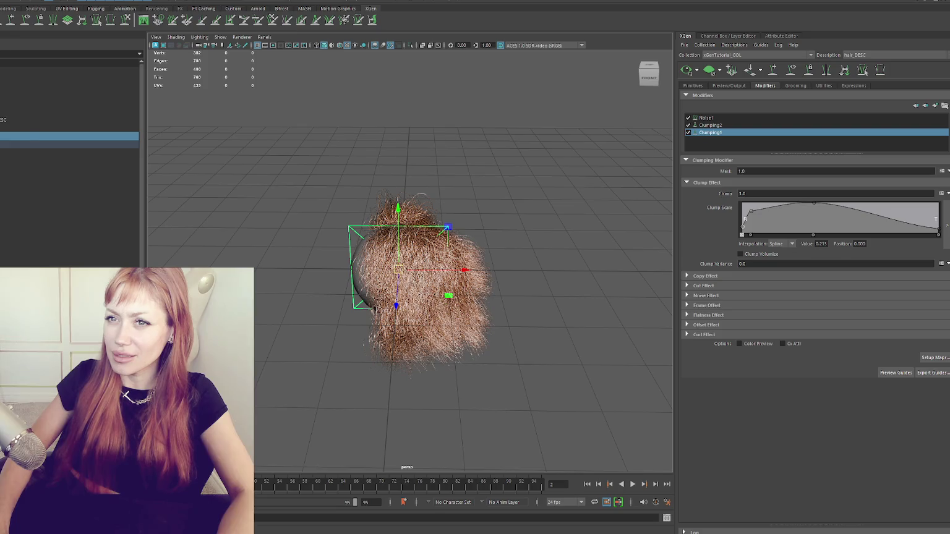
{"action": "key", "text": "e"}
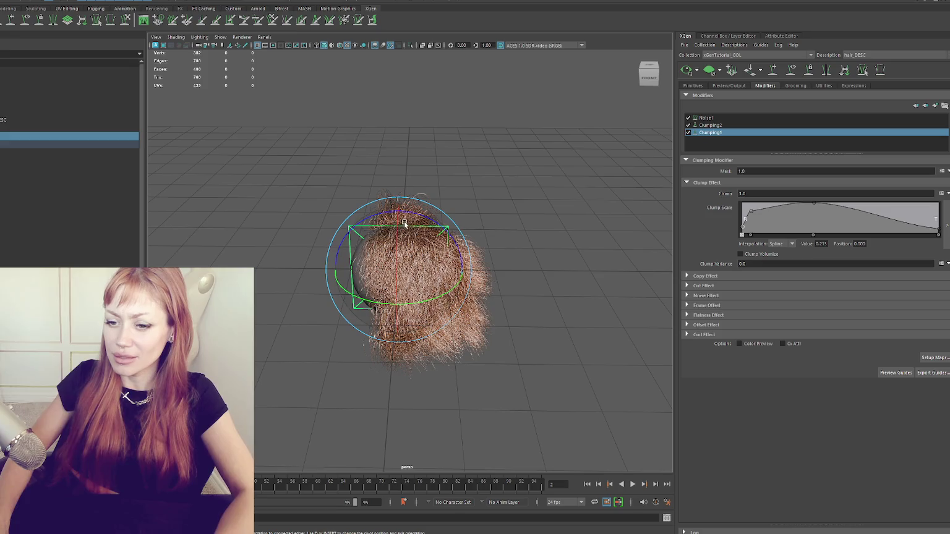
{"action": "key", "text": "w"}
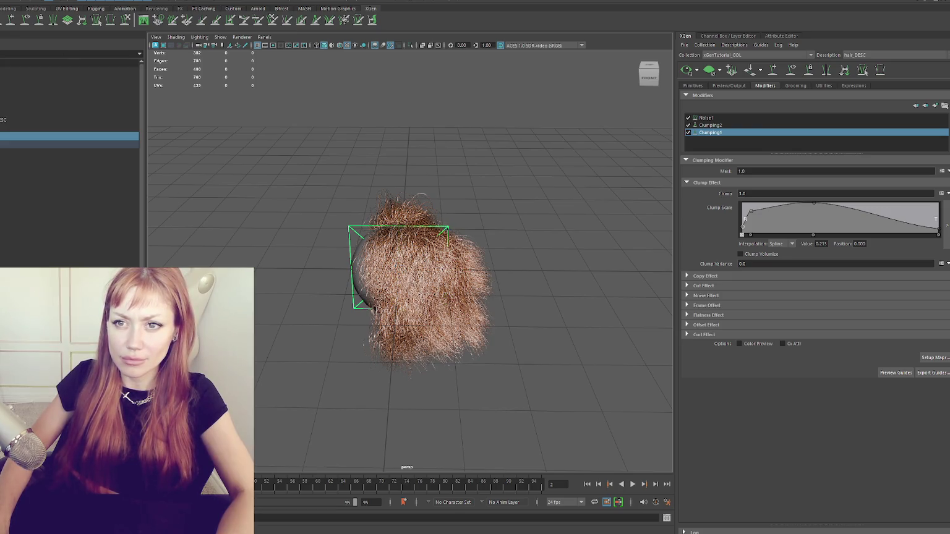
{"action": "key", "text": "w"}
{"action": "key", "text": "ctrl+shift+t"}
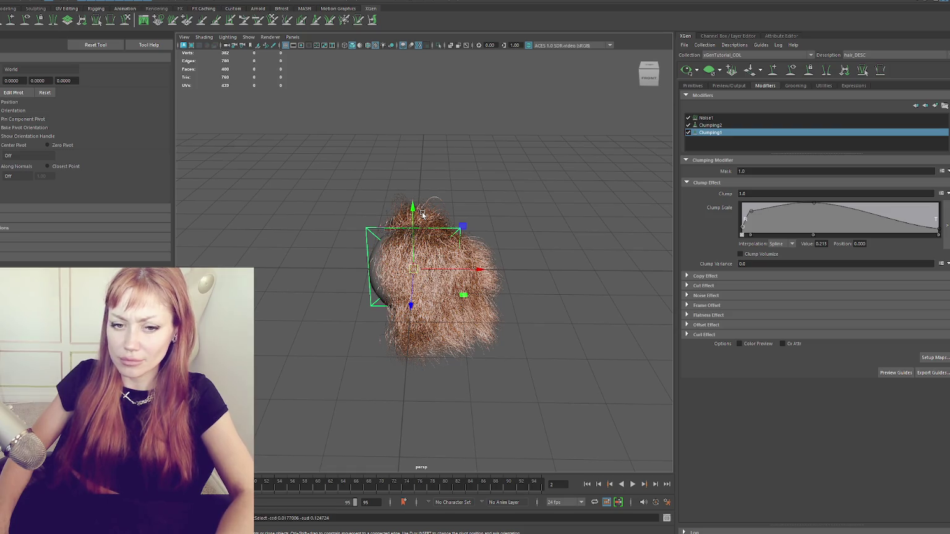
{"action": "key", "text": "e"}
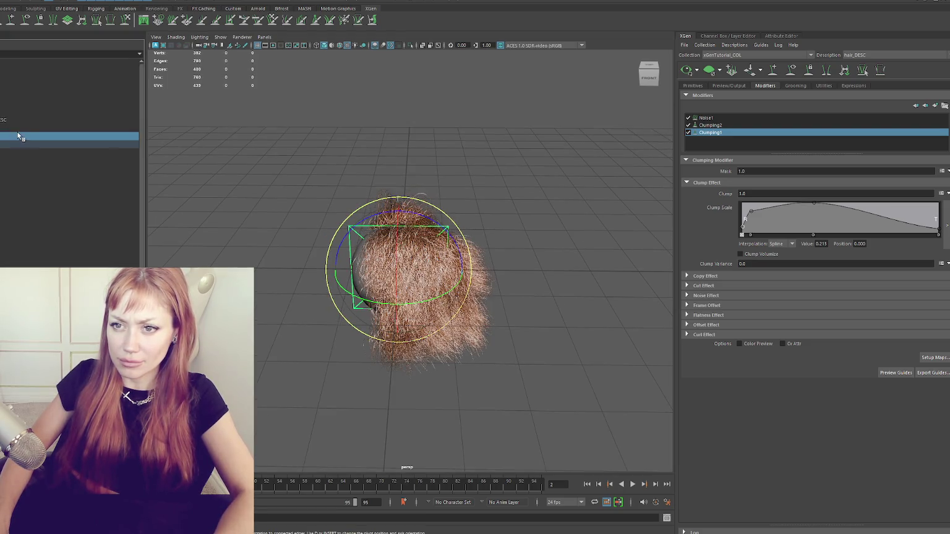
Add another Arnold light and bring up the area light's channel values.
{"action": "left_click", "coordinate": [36, 128]}
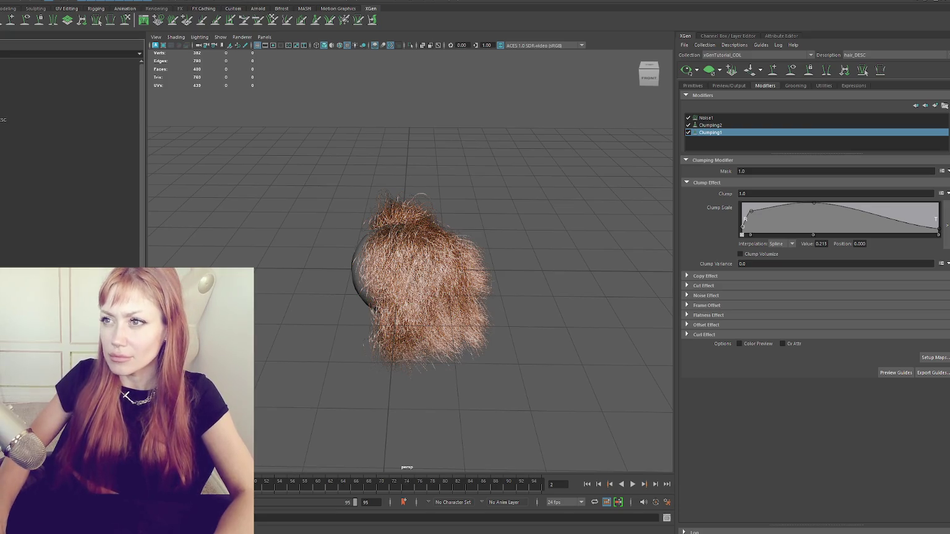
{"action": "left_click", "coordinate": [287, 1]}
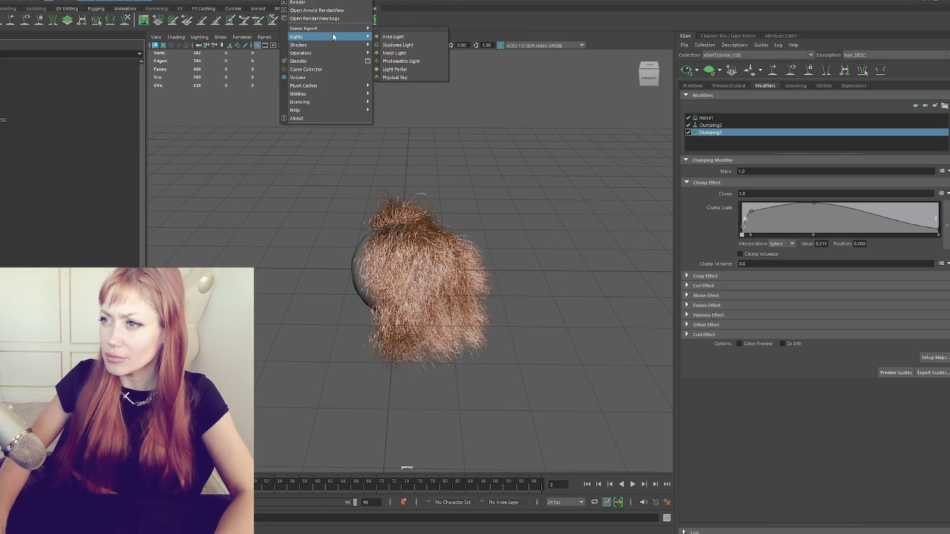
{"action": "left_click", "coordinate": [409, 36]}
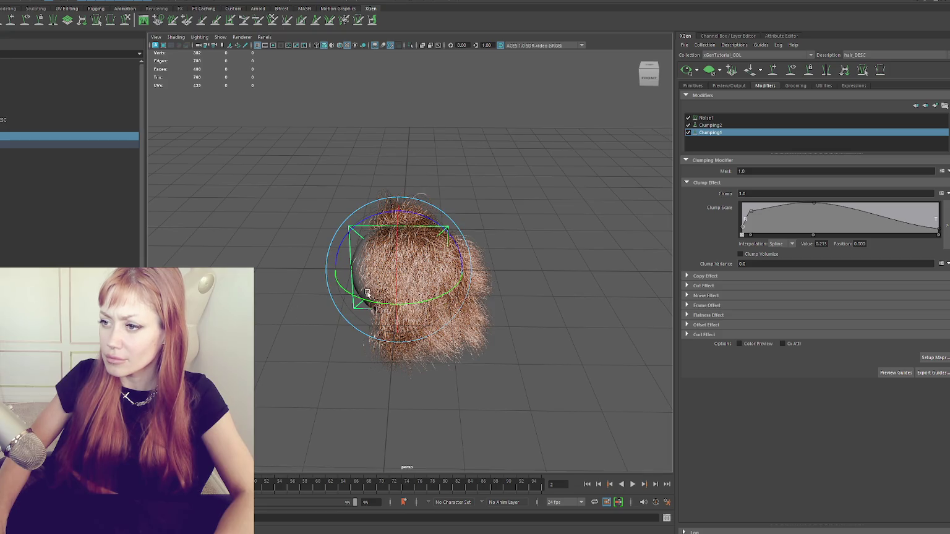
{"action": "left_click", "coordinate": [429, 293]}
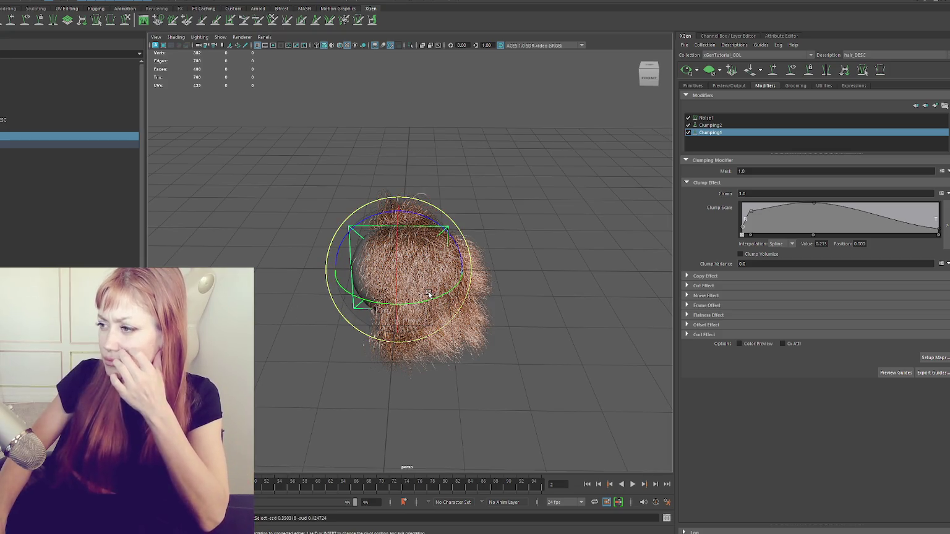
{"action": "key", "text": "ctrl+z"}
{"action": "key", "text": "ctrl+a"}
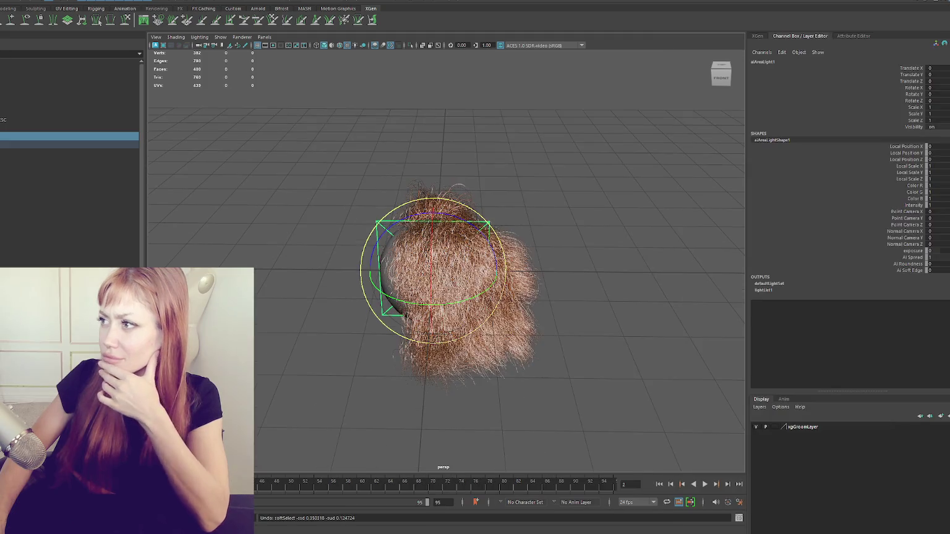
Set the area light's Translate X to 1.4 in the Channel Box.
{"action": "left_click", "coordinate": [934, 68]}
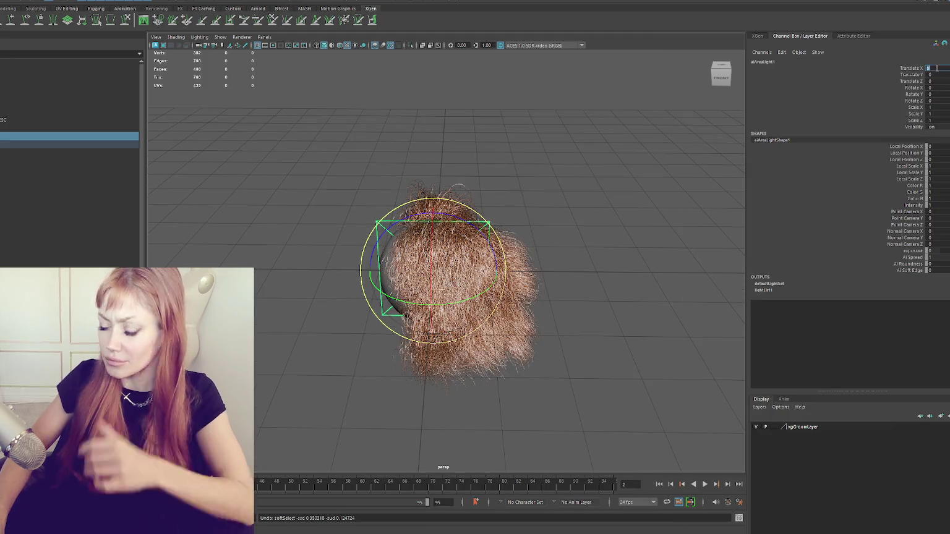
{"action": "type", "text": "1.4"}
{"action": "key", "text": "Tab"}
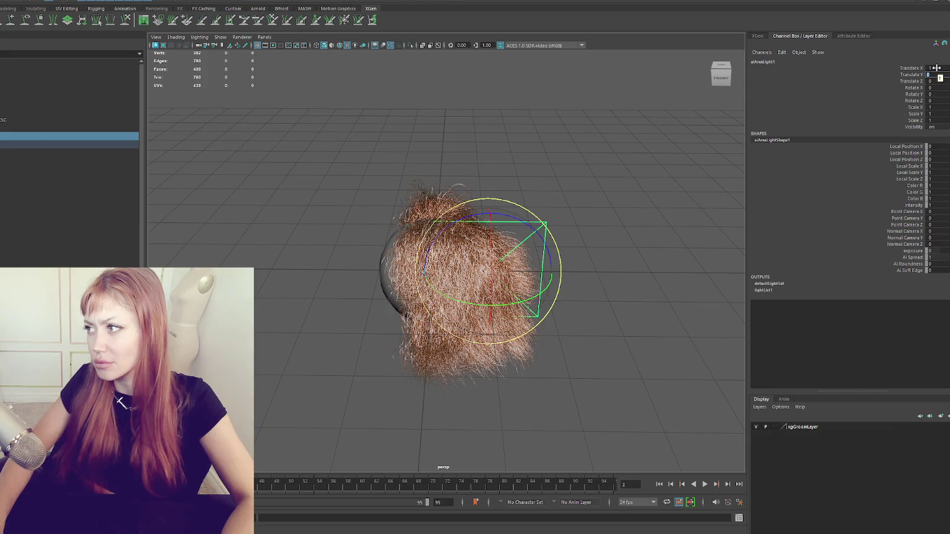
{"action": "type", "text": "w"}
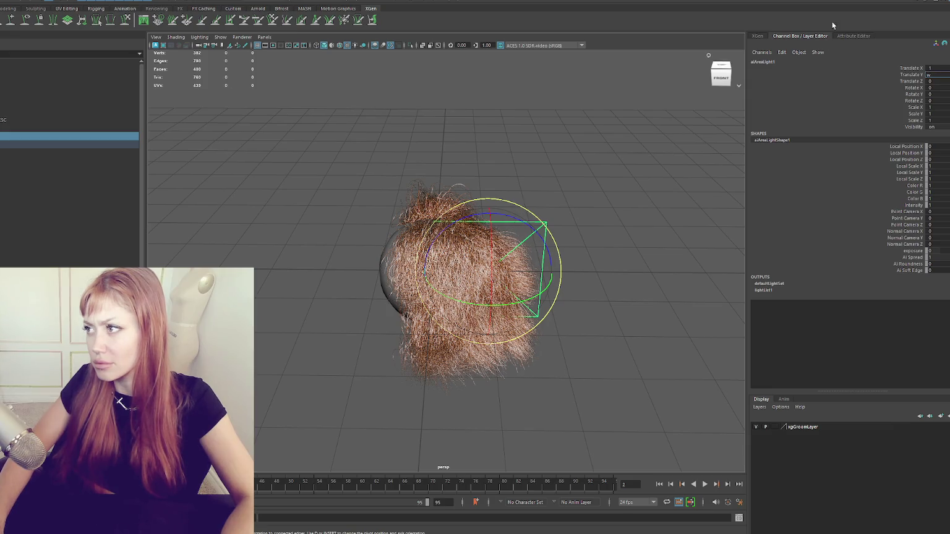
{"action": "key", "text": "Return"}
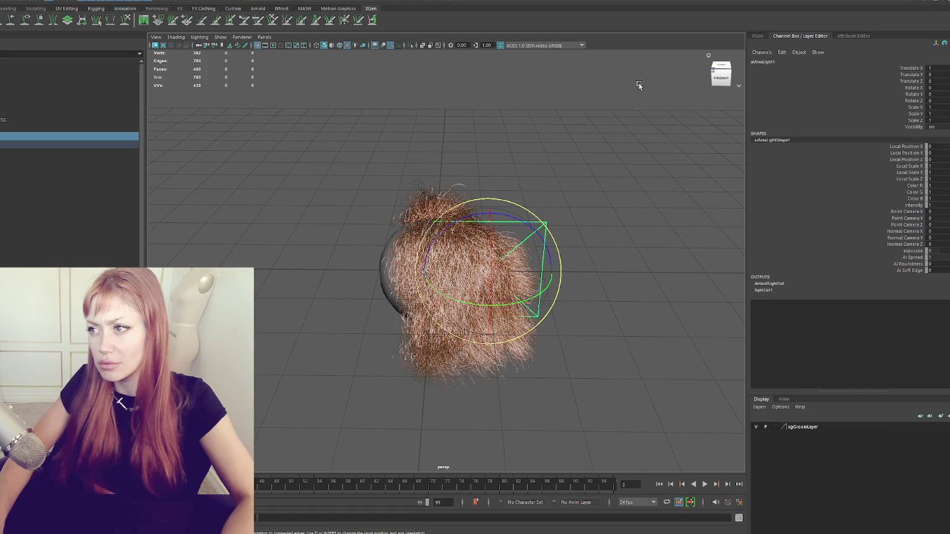
Toggle the Move tool settings, switch the shelf to Modeling, and create a polygon sphere.
{"action": "key", "text": "w"}
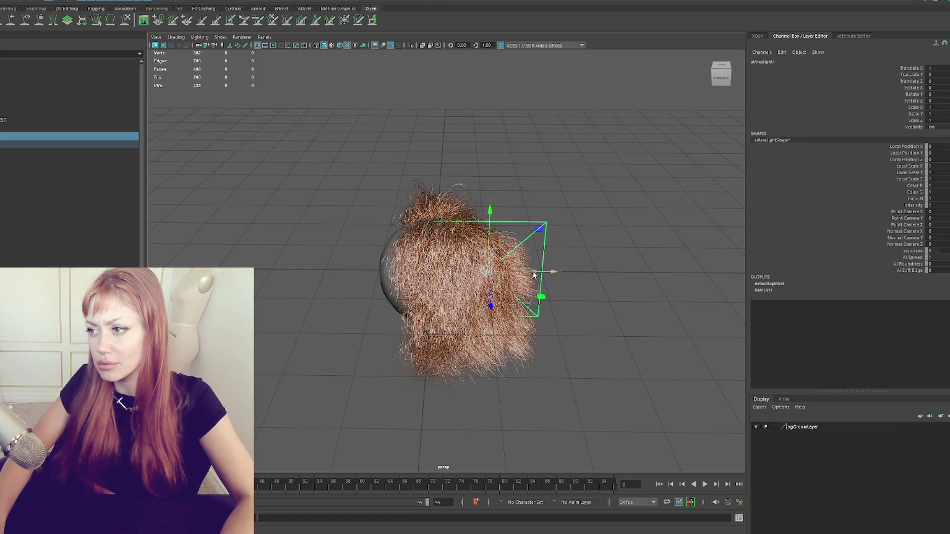
{"action": "key", "text": "ctrl+shift+t"}
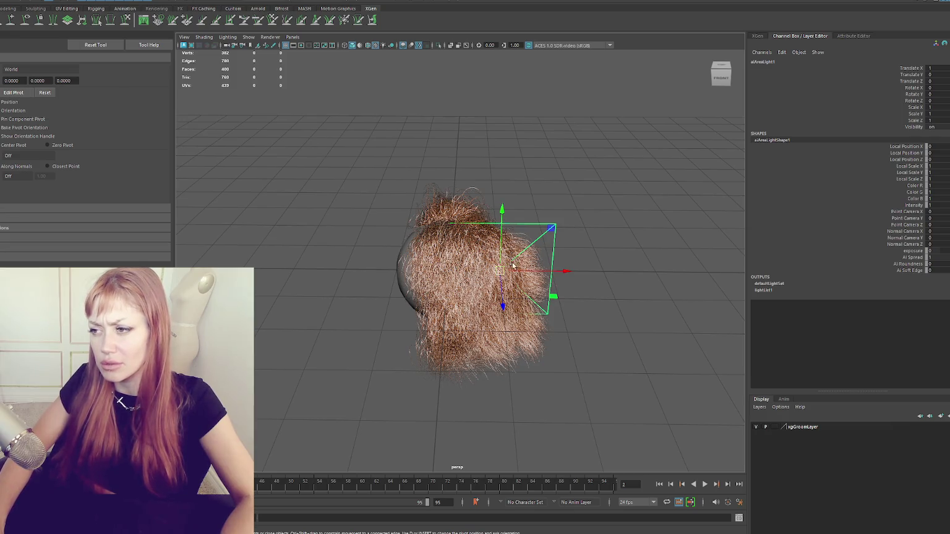
{"action": "key", "text": "q"}
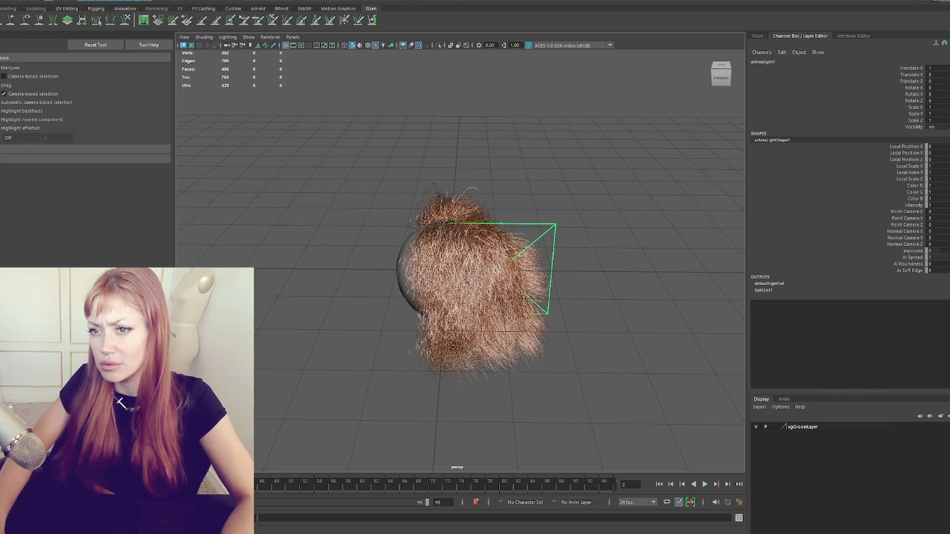
{"action": "key", "text": "ctrl+shift+t"}
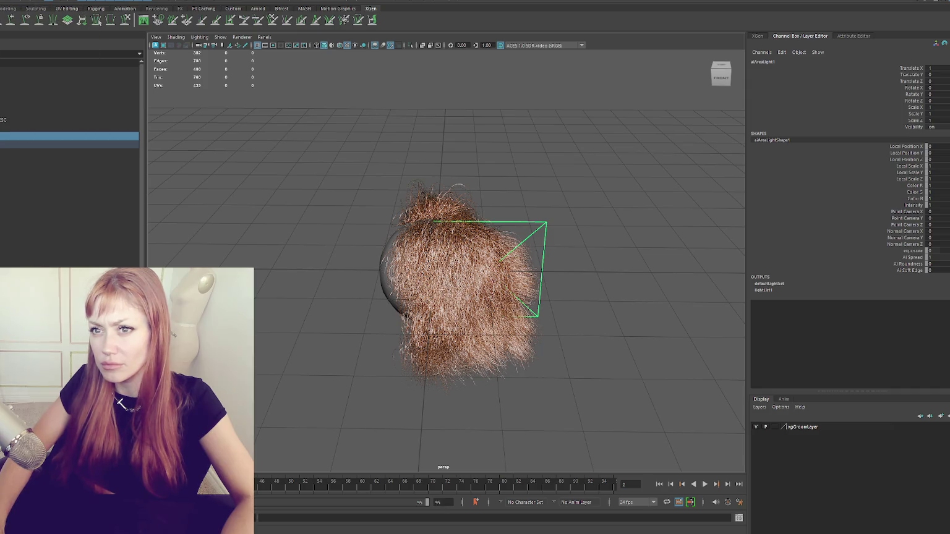
{"action": "left_click", "coordinate": [12, 10]}
{"action": "left_click", "coordinate": [10, 19]}
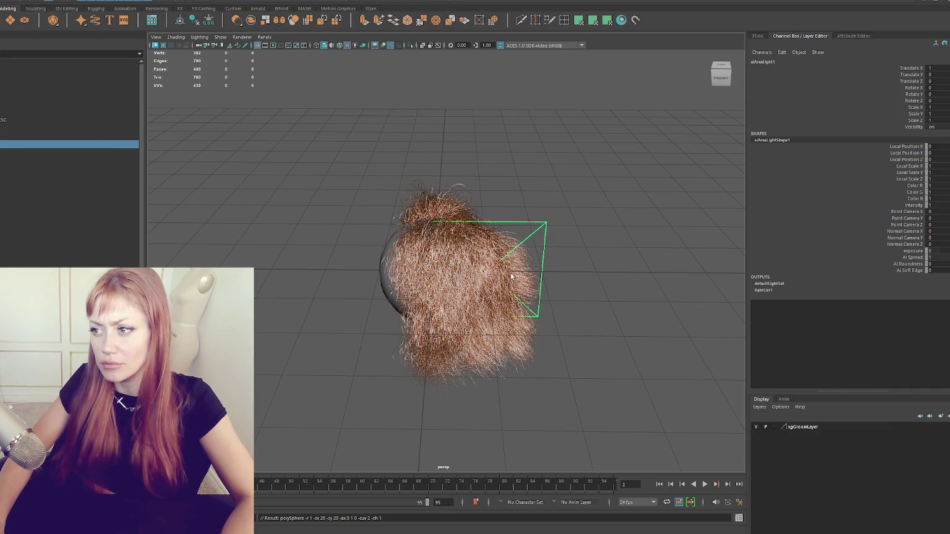
Deselect the new sphere and save the scene as xgen01.mb.
{"action": "key", "text": "w"}
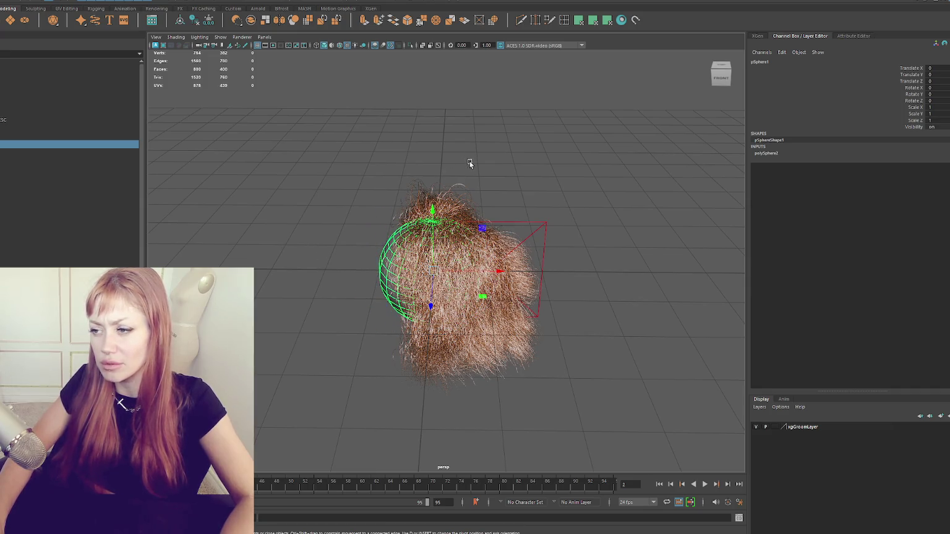
{"action": "left_click", "coordinate": [468, 179]}
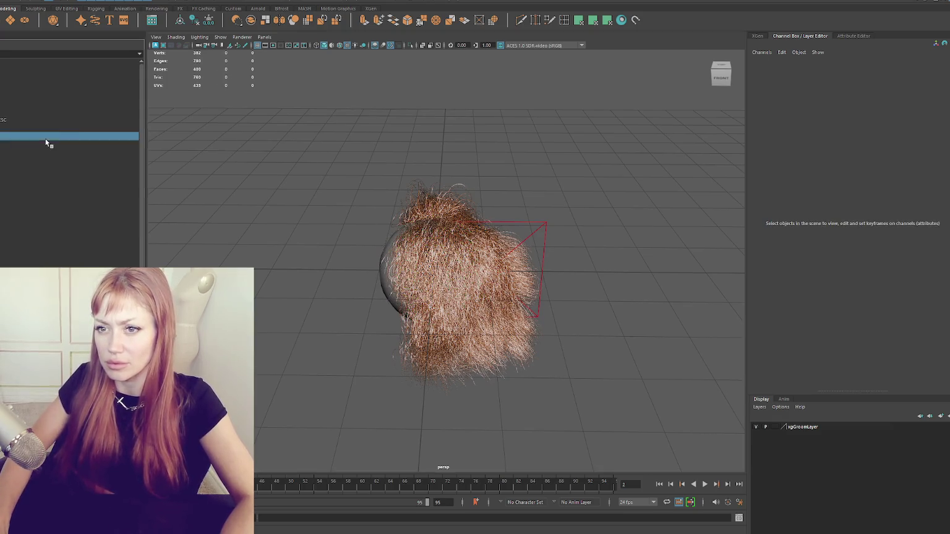
{"action": "key", "text": "ctrl+s"}
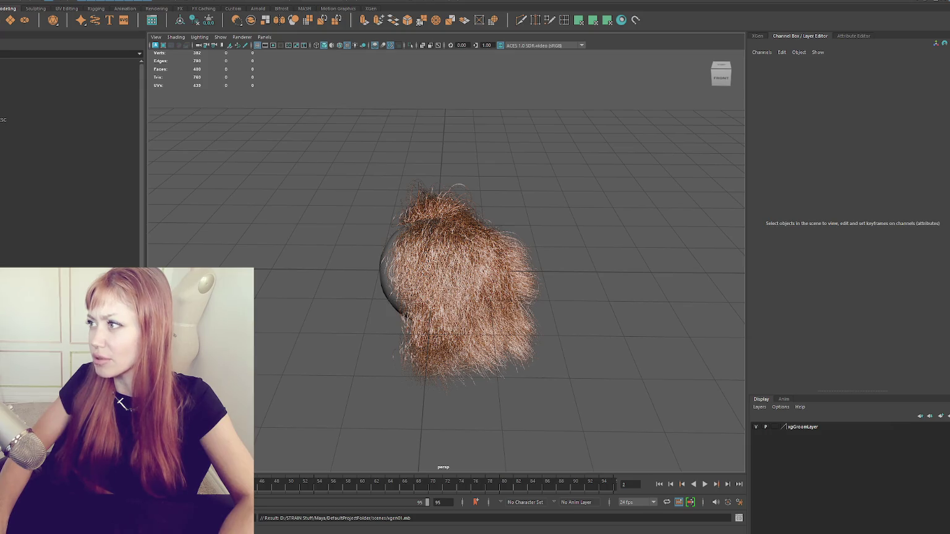
Add an Arnold area light, deselect it, and switch to a different workspace.
{"action": "left_click", "coordinate": [903, 62]}
{"action": "left_click", "coordinate": [291, 2]}
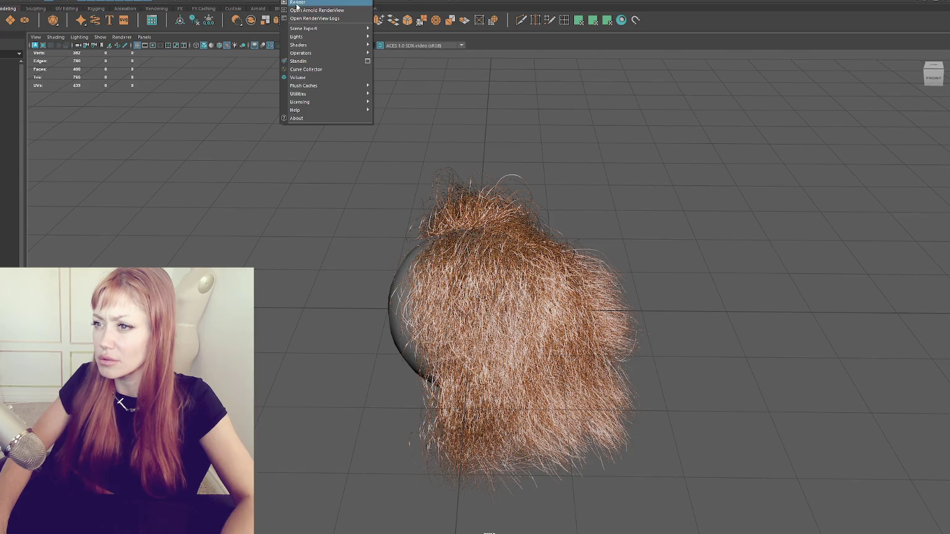
{"action": "mouse_move", "coordinate": [327, 36]}
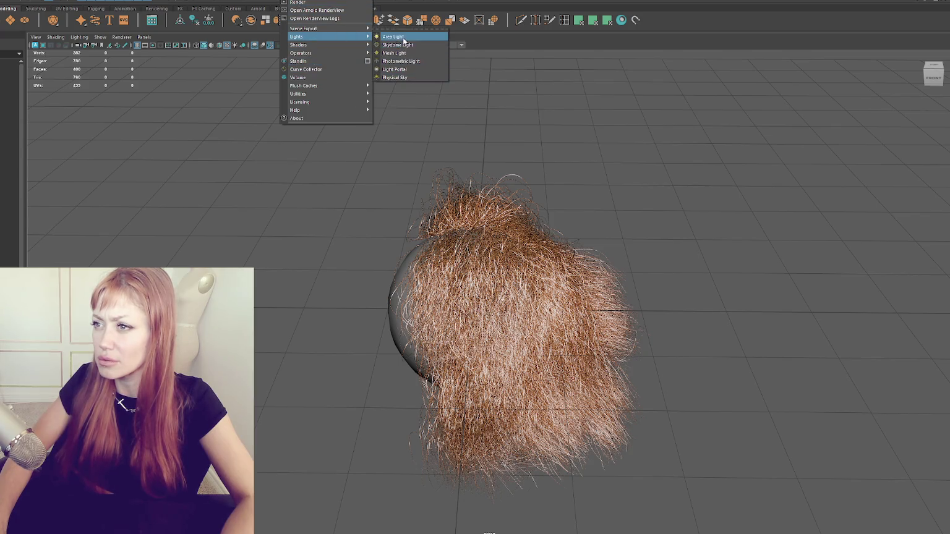
{"action": "left_click", "coordinate": [398, 36]}
{"action": "left_click", "coordinate": [533, 305]}
{"action": "left_click", "coordinate": [926, 29]}
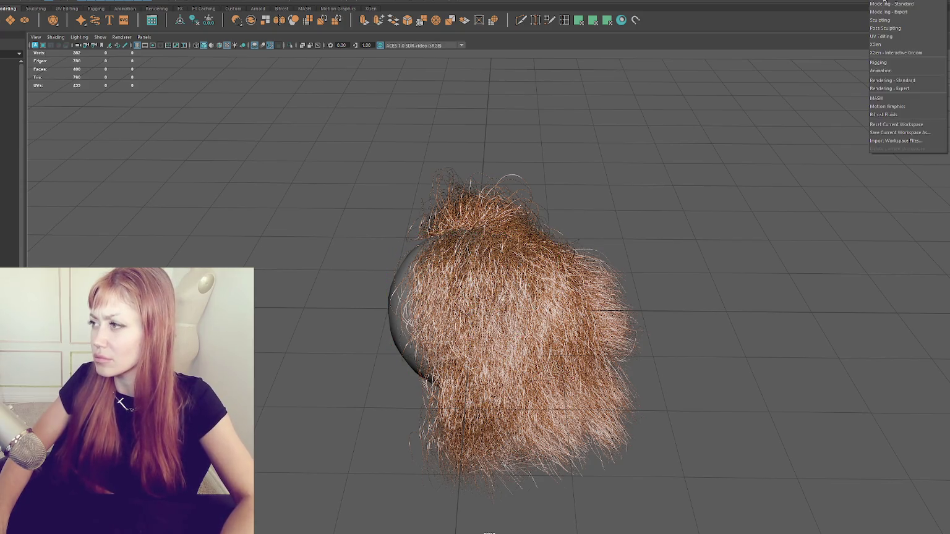
{"action": "left_click", "coordinate": [890, 40]}
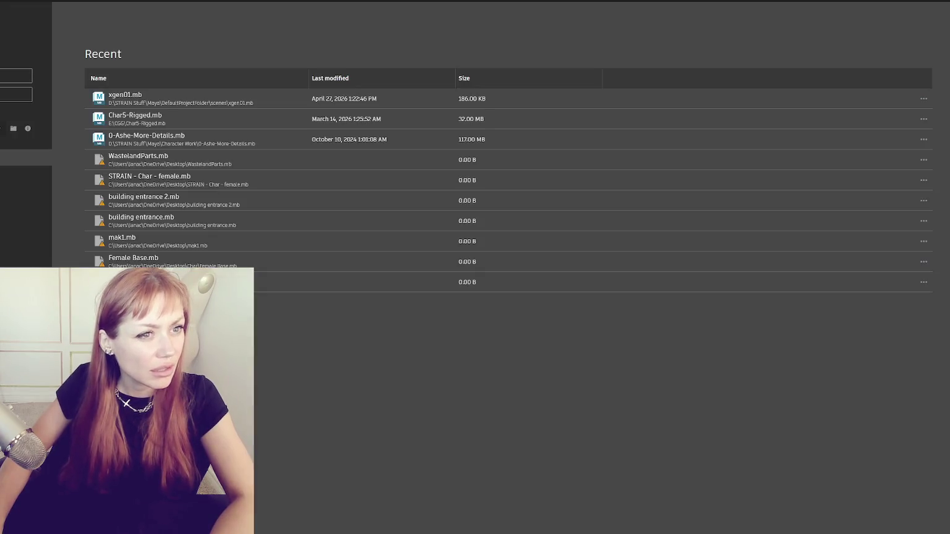
Open xgen01.mb from the Recent list on the Maya start screen.
{"action": "left_click", "coordinate": [130, 96]}
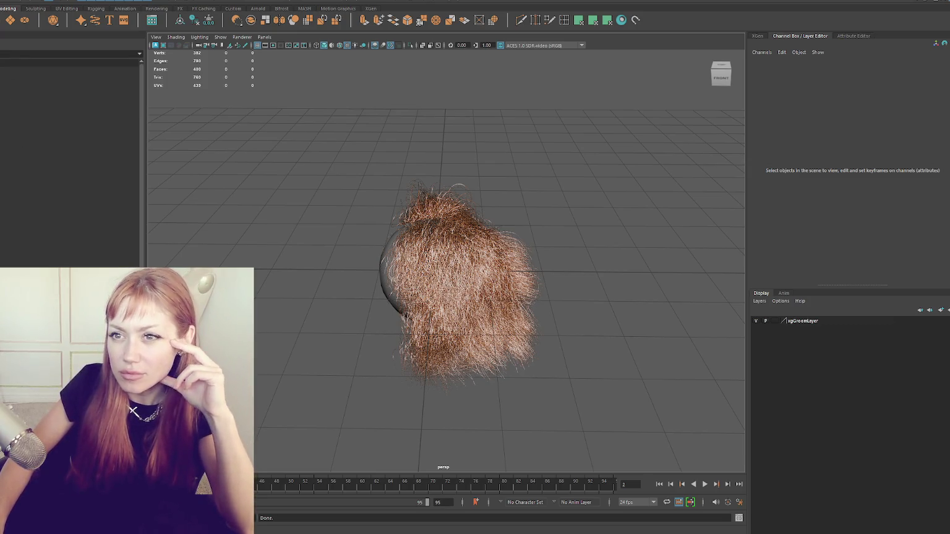
Create a test polygon cube, slide it left of the hair, and delete it.
{"action": "left_click", "coordinate": [264, 19]}
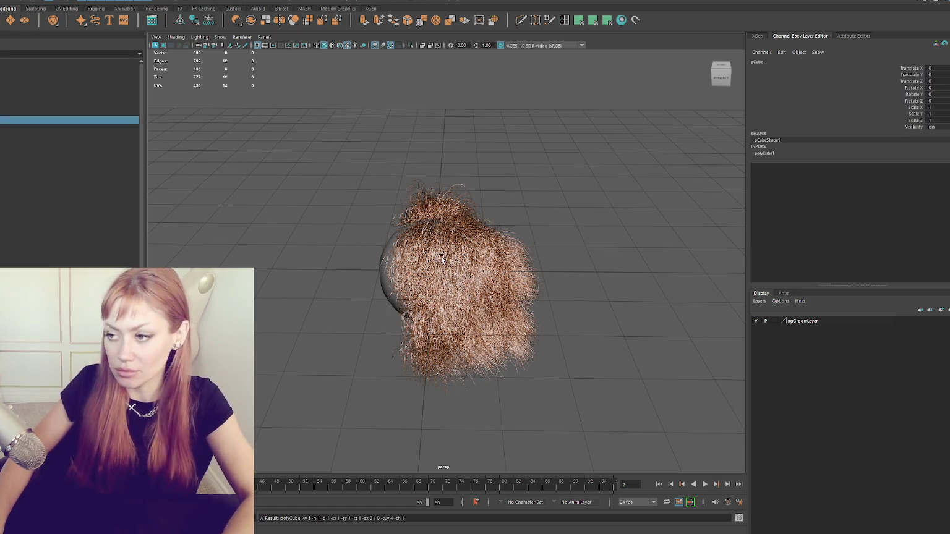
{"action": "left_click_drag", "start_coordinate": [464, 270], "coordinate": [381, 248]}
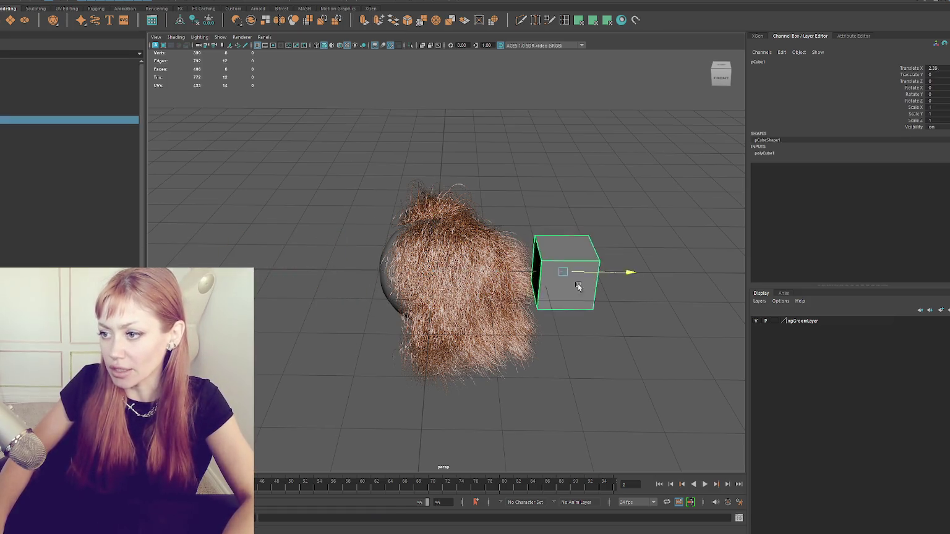
{"action": "key", "text": "Delete"}
{"action": "left_click", "coordinate": [219, 0]}
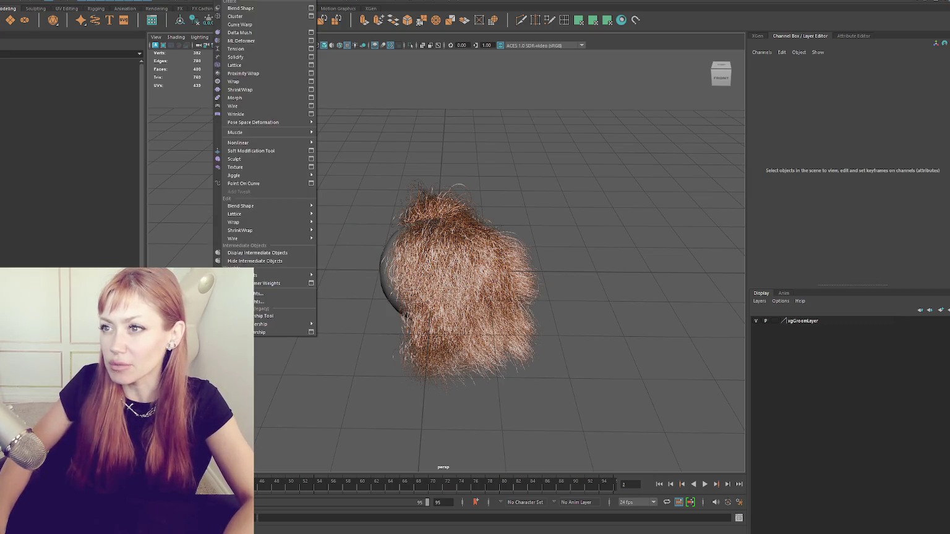
{"action": "key", "text": "Escape"}
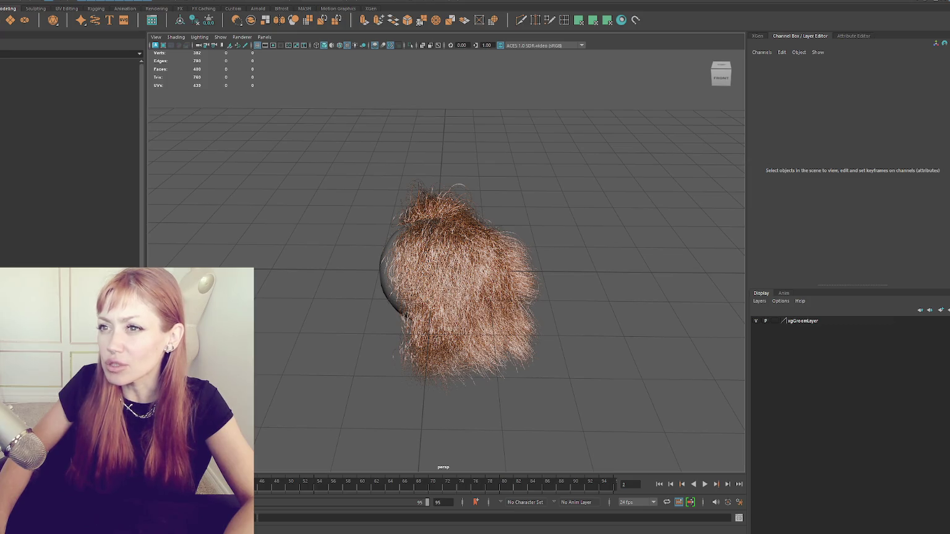
Add an Arnold area light, move it left of the sphere, and rotate it -90 to face the hair.
{"action": "left_click", "coordinate": [316, 1]}
{"action": "mouse_move", "coordinate": [324, 37]}
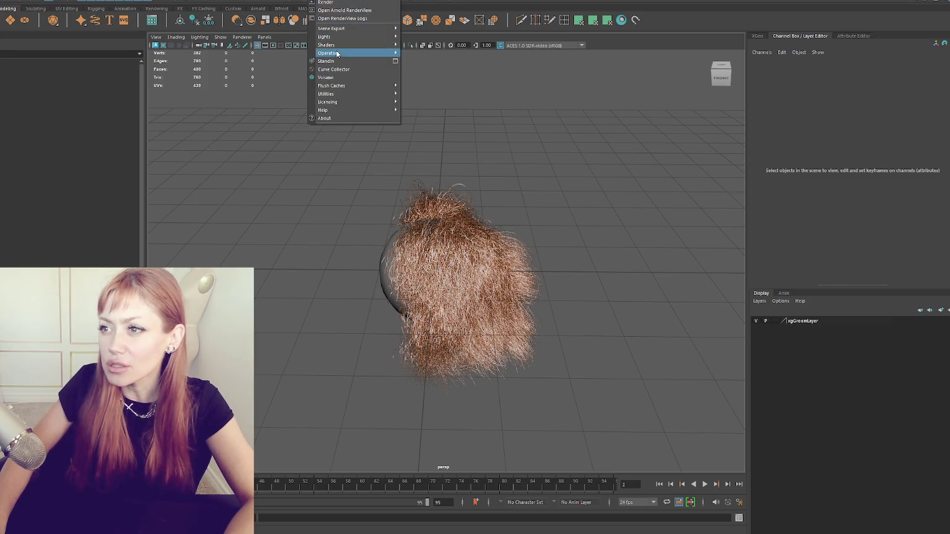
{"action": "left_click", "coordinate": [472, 39]}
{"action": "mouse_move", "coordinate": [495, 277]}
{"action": "left_mouse_down"}
{"action": "mouse_move", "coordinate": [371, 262]}
{"action": "mouse_move", "coordinate": [255, 301]}
{"action": "left_mouse_up"}
{"action": "key", "text": "e"}
{"action": "key", "text": "ctrl+z"}
{"action": "key", "text": "ctrl+z"}
{"action": "key", "text": "ctrl+z"}
{"action": "mouse_move", "coordinate": [331, 297]}
{"action": "left_mouse_down"}
{"action": "mouse_move", "coordinate": [323, 277]}
{"action": "mouse_move", "coordinate": [334, 268]}
{"action": "mouse_move", "coordinate": [273, 270]}
{"action": "left_mouse_up"}
Move the area light further up and left of the hair, checking the reference tutorial.
{"action": "key", "text": "w"}
{"action": "mouse_move", "coordinate": [234, 235]}
{"action": "left_mouse_down"}
{"action": "mouse_move", "coordinate": [234, 180]}
{"action": "mouse_move", "coordinate": [261, 186]}
{"action": "left_mouse_up"}
{"action": "key", "text": "e"}
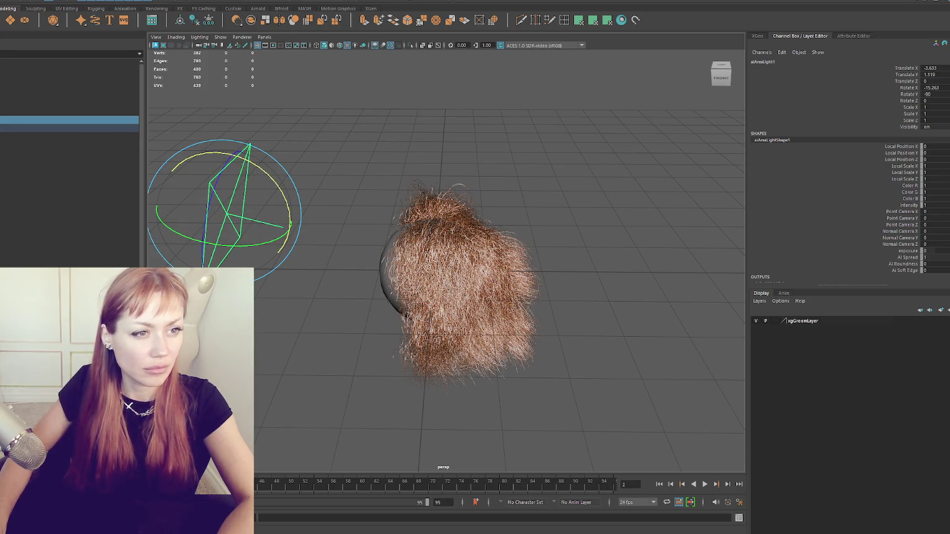
{"action": "key", "text": "alt+Tab"}
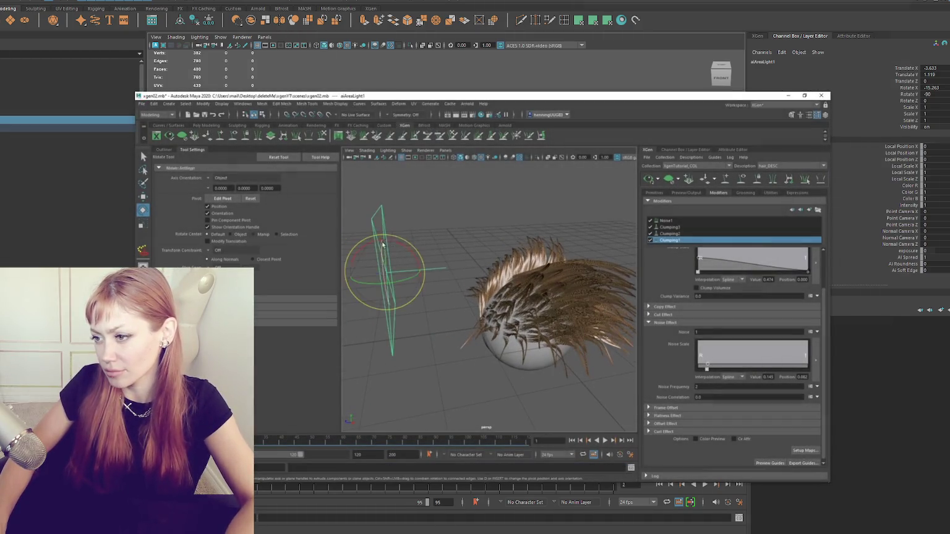
{"action": "key", "text": "ctrl+z"}
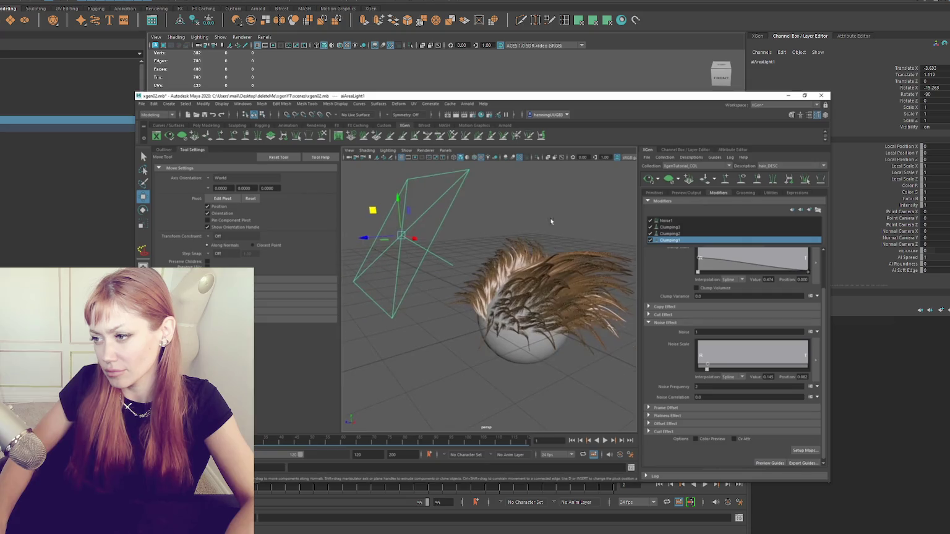
{"action": "left_click", "coordinate": [730, 150]}
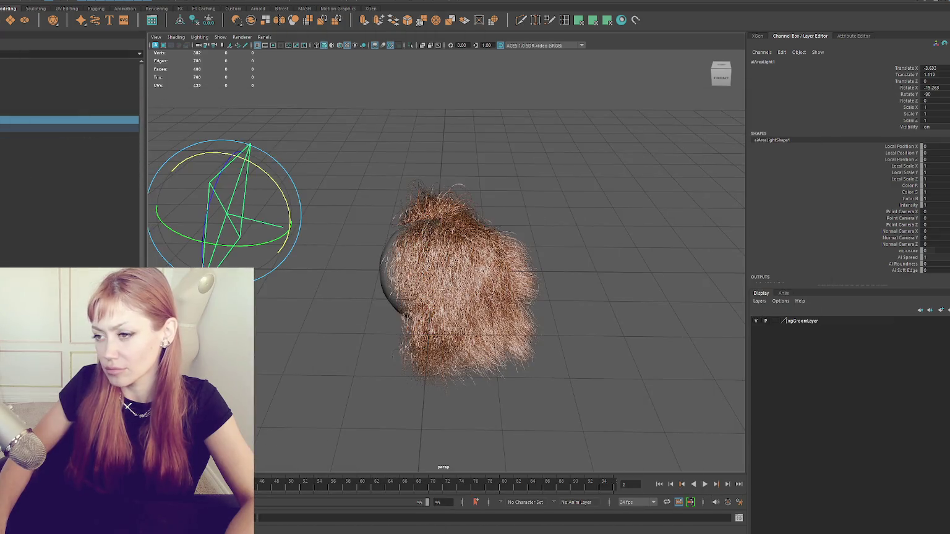
Raise the light higher above the hair and tilt it down toward the sphere.
{"action": "left_click_drag", "start_coordinate": [433, 248], "coordinate": [433, 210], "text": "alt"}
{"action": "key", "text": "w"}
{"action": "mouse_move", "coordinate": [241, 145]}
{"action": "left_mouse_down"}
{"action": "mouse_move", "coordinate": [242, 111]}
{"action": "mouse_move", "coordinate": [286, 76]}
{"action": "left_mouse_up"}
{"action": "key", "text": "e"}
{"action": "left_click_drag", "start_coordinate": [342, 113], "coordinate": [669, 115]}
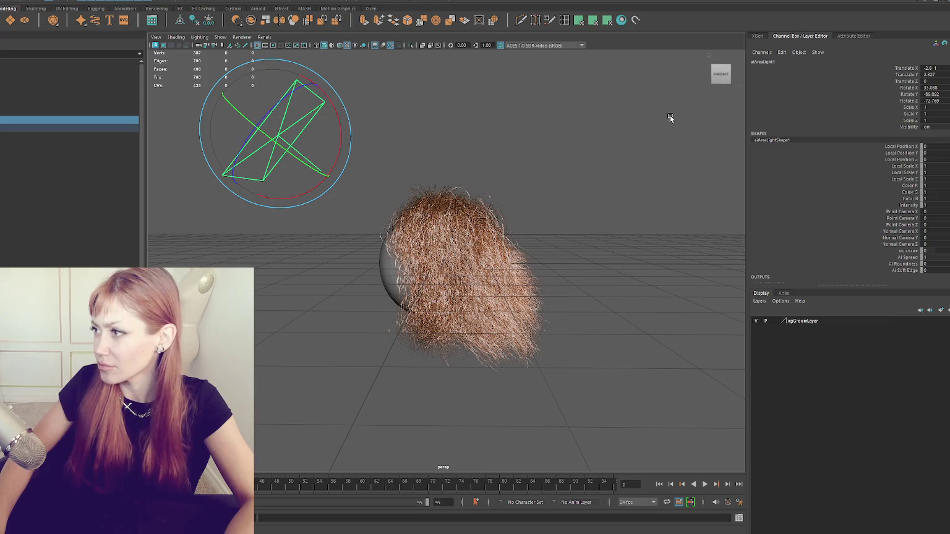
{"action": "left_click", "coordinate": [860, 35]}
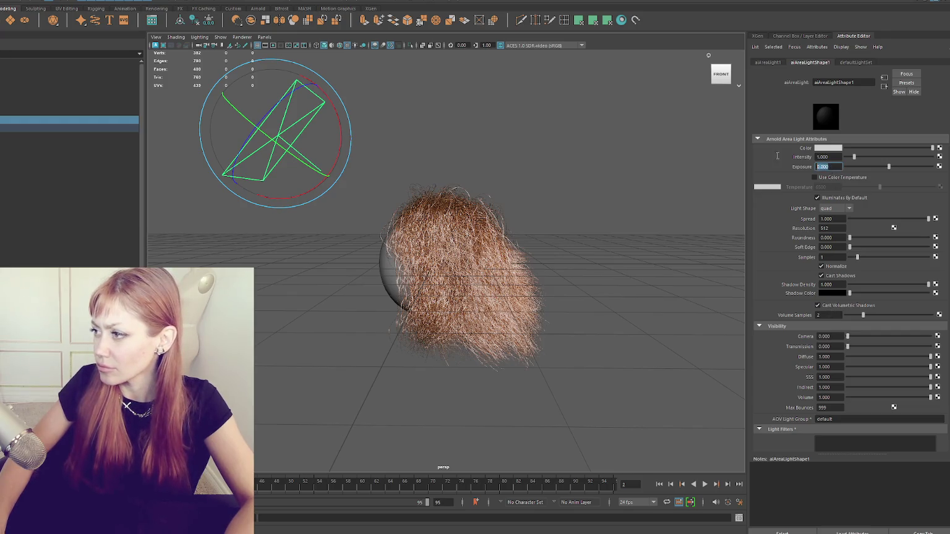
Set aiAreaLightShape1 Exposure to 5 and save the scene.
{"action": "type", "text": "5"}
{"action": "key", "text": "Return"}
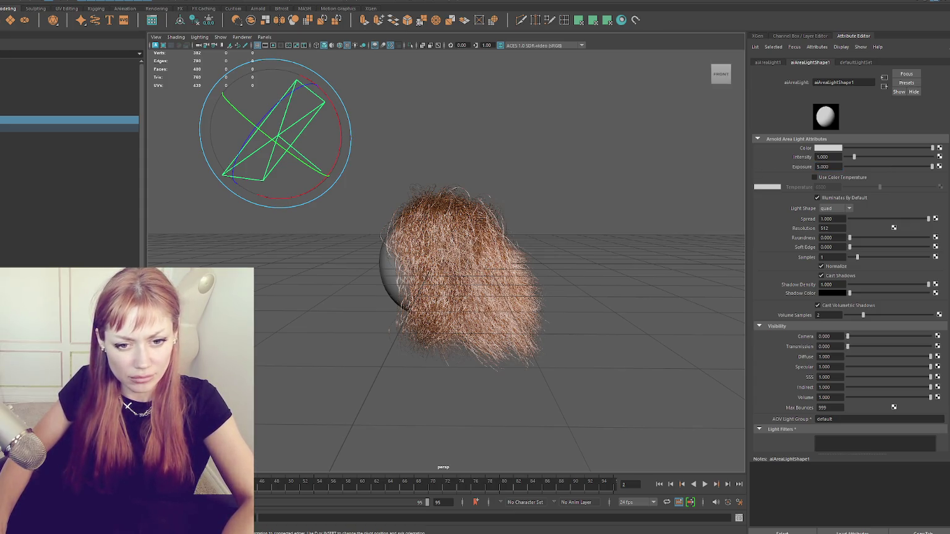
{"action": "mouse_move", "coordinate": [367, 204]}
{"action": "left_mouse_down", "text": "alt"}
{"action": "mouse_move", "coordinate": [475, 187]}
{"action": "mouse_move", "coordinate": [491, 195]}
{"action": "mouse_move", "coordinate": [486, 189]}
{"action": "left_mouse_up", "text": "alt"}
{"action": "key", "text": "ctrl+s"}
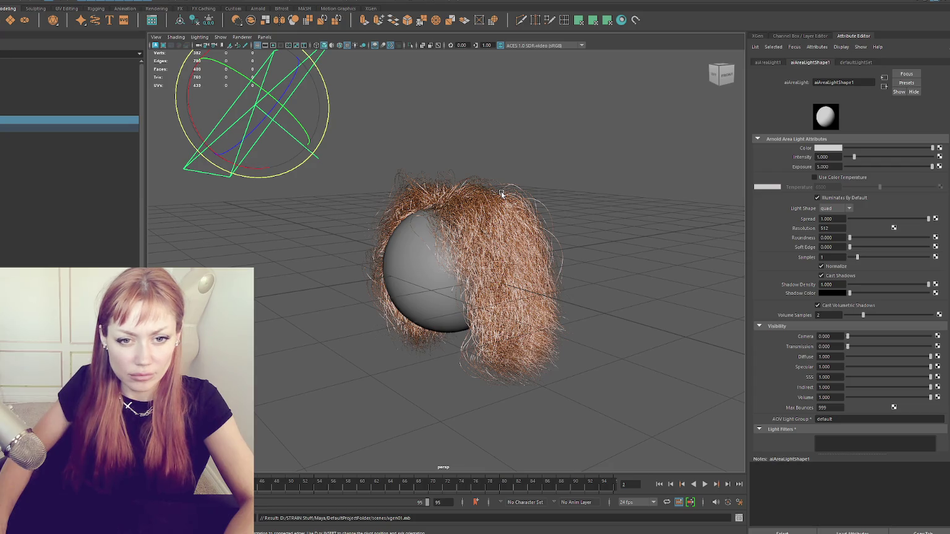
{"action": "left_click", "coordinate": [334, 1]}
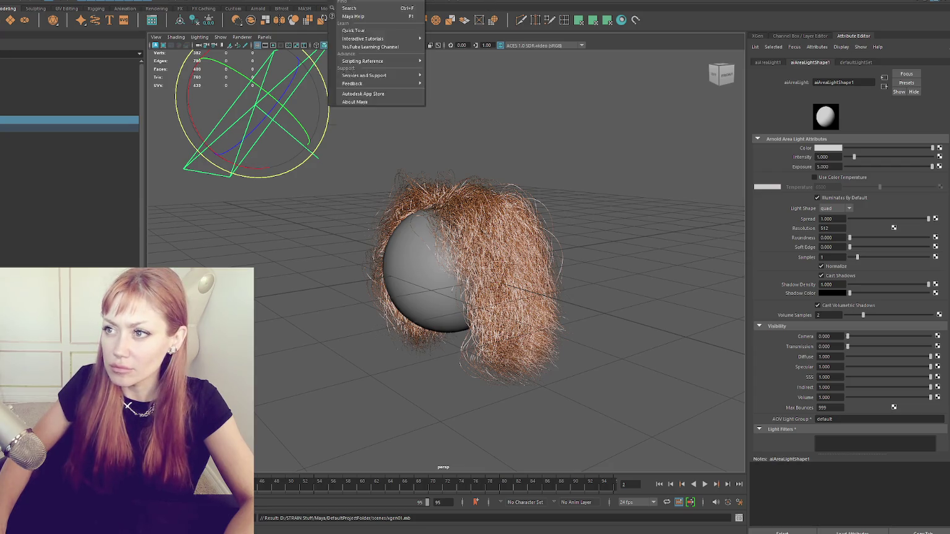
{"action": "left_click", "coordinate": [320, 4]}
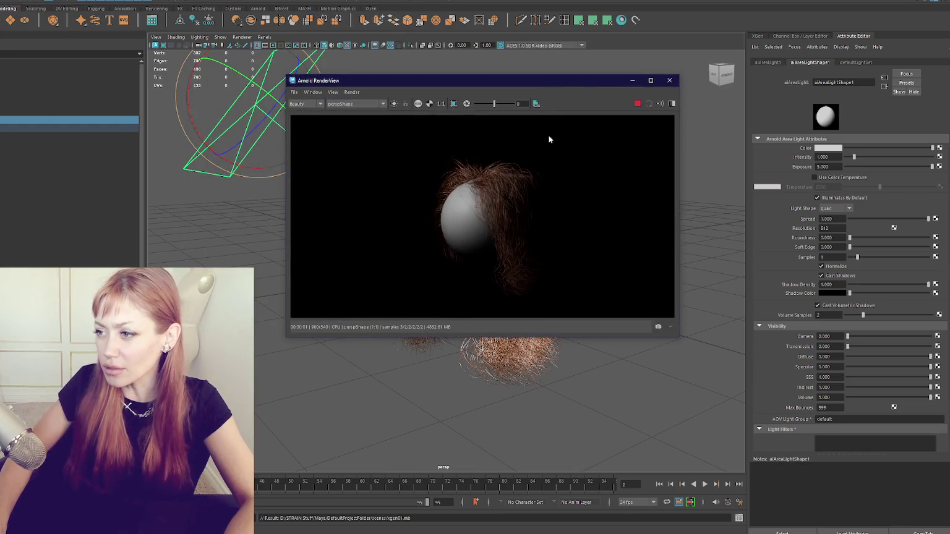
{"action": "scroll", "coordinate": [481, 215], "scroll_direction": "up", "scroll_amount": 2}
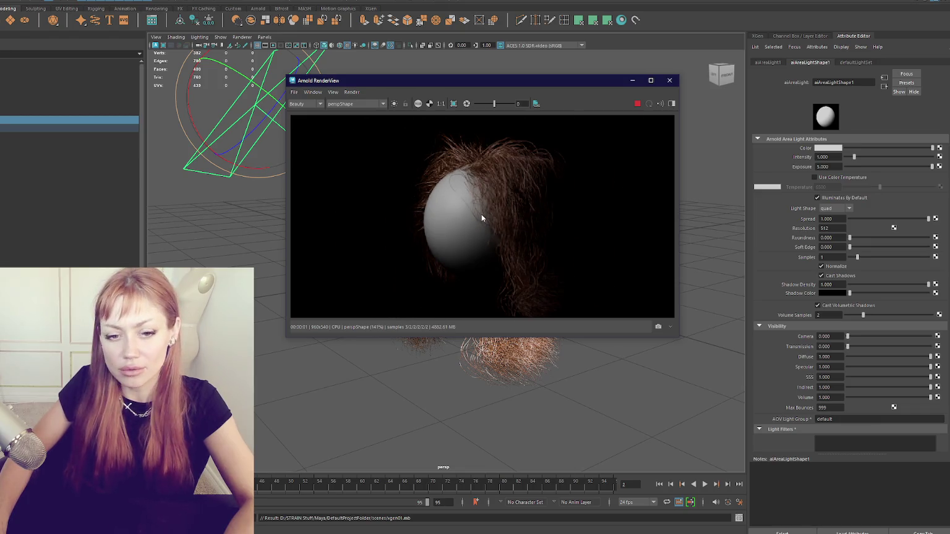
{"action": "mouse_move", "coordinate": [505, 81]}
{"action": "left_mouse_down"}
{"action": "mouse_move", "coordinate": [806, 118]}
{"action": "mouse_move", "coordinate": [616, 122]}
{"action": "mouse_move", "coordinate": [707, 123]}
{"action": "mouse_move", "coordinate": [702, 144]}
{"action": "left_mouse_up"}
{"action": "scroll", "coordinate": [678, 193], "scroll_direction": "up", "scroll_amount": 2}
{"action": "scroll", "coordinate": [679, 194], "scroll_direction": "down", "scroll_amount": 3}
{"action": "scroll", "coordinate": [700, 206], "scroll_direction": "up", "scroll_amount": 2}
{"action": "scroll", "coordinate": [700, 206], "scroll_direction": "down", "scroll_amount": 2}
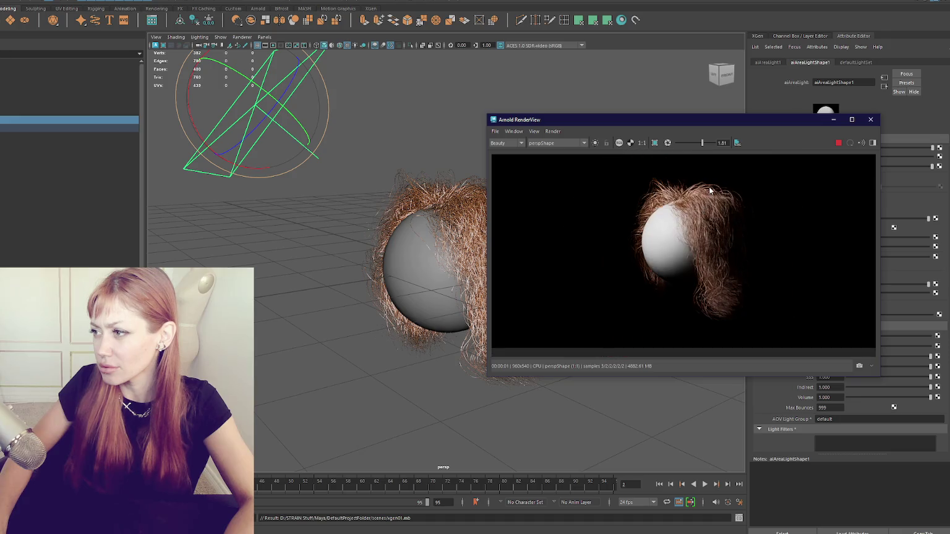
{"action": "scroll", "coordinate": [710, 190], "scroll_direction": "up", "scroll_amount": 1}
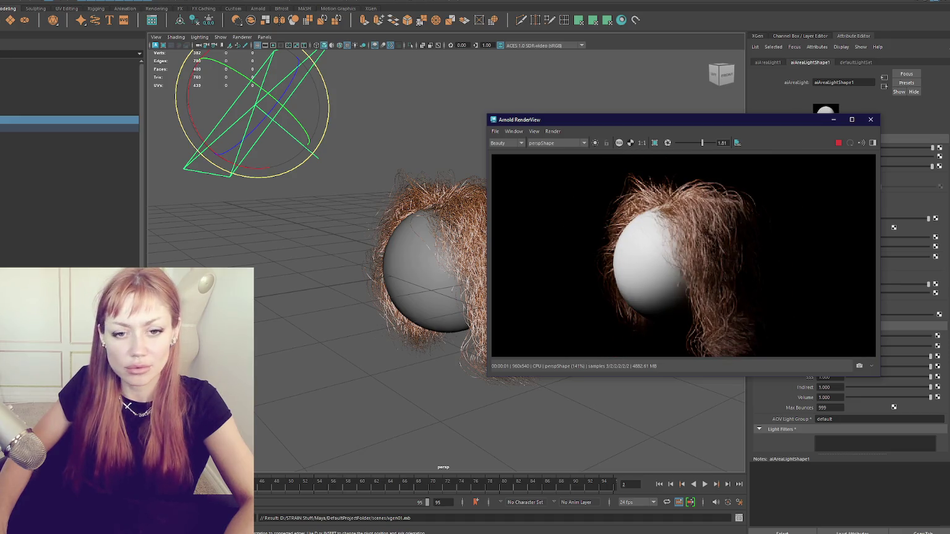
{"action": "left_click", "coordinate": [871, 119]}
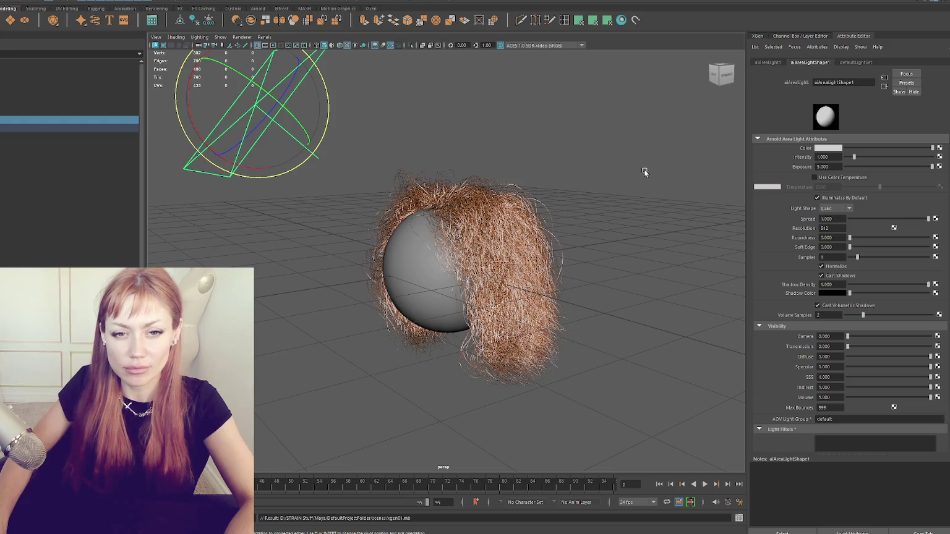
Set the XGen description's Preview/Output renderer to Arnold Renderer.
{"action": "left_click", "coordinate": [757, 36]}
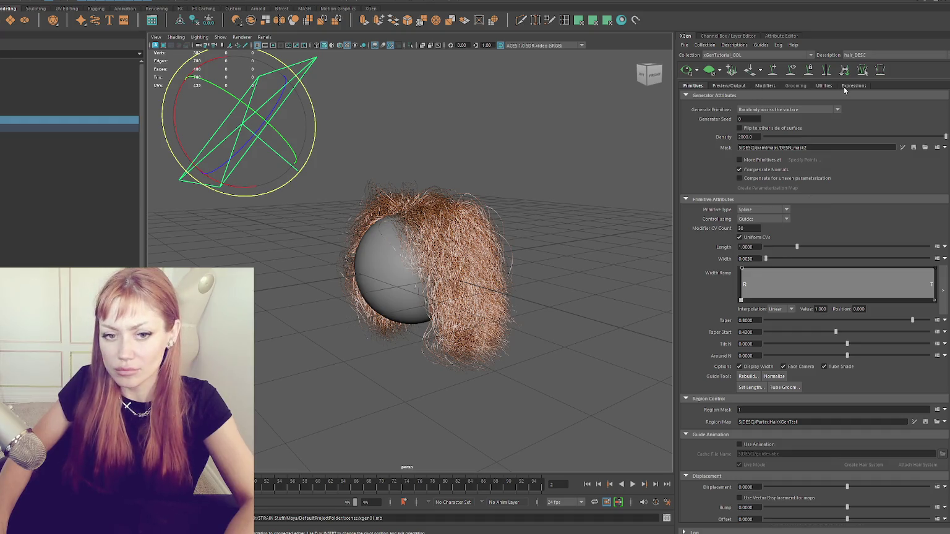
{"action": "left_click", "coordinate": [728, 85]}
{"action": "left_click", "coordinate": [785, 251]}
{"action": "left_click", "coordinate": [785, 261]}
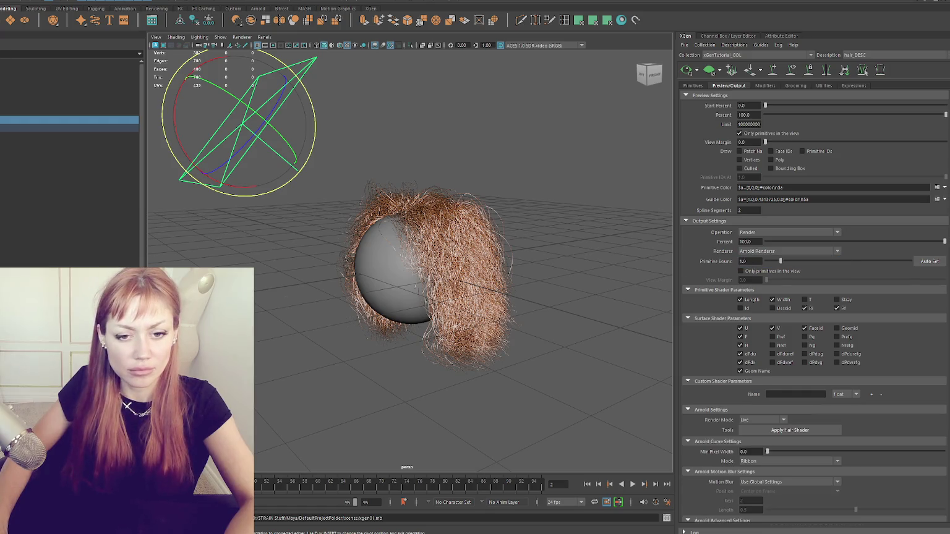
{"action": "left_click", "coordinate": [560, 168]}
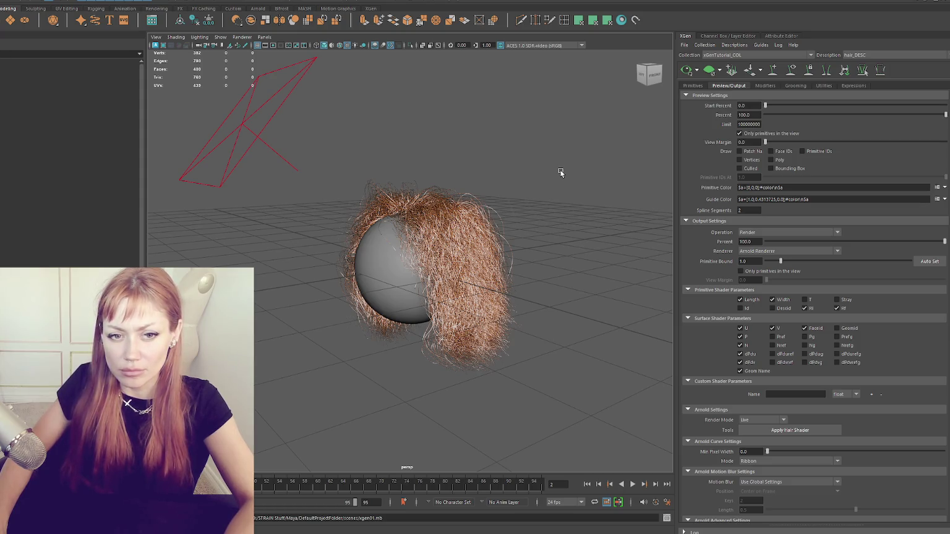
Export the hair patches for batch render, then render the scene in Arnold.
{"action": "left_click", "coordinate": [684, 44]}
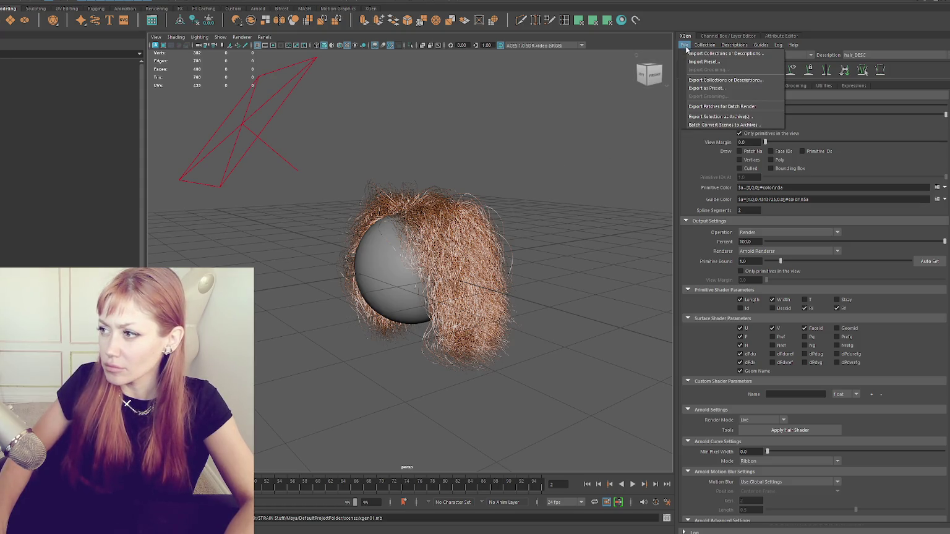
{"action": "left_click", "coordinate": [698, 109]}
{"action": "left_click", "coordinate": [467, 267]}
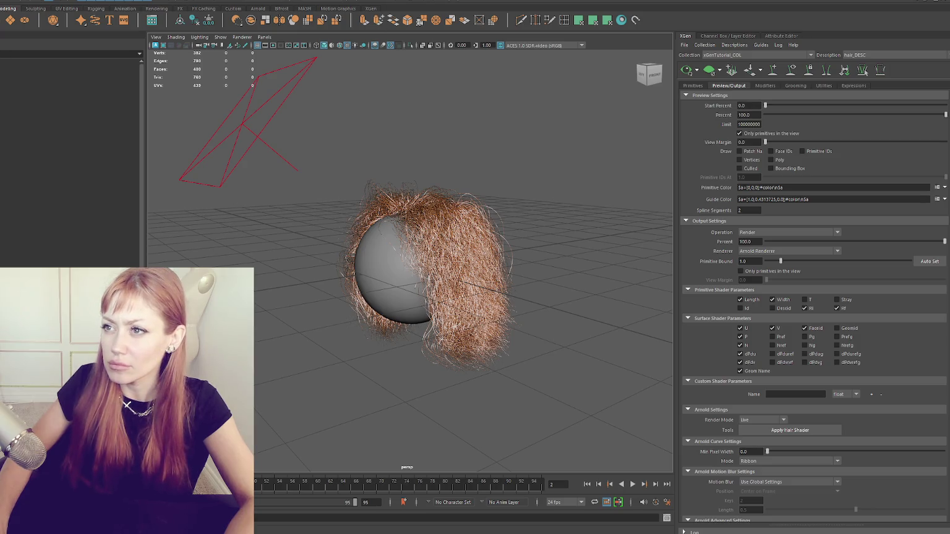
{"action": "left_click", "coordinate": [311, 20]}
{"action": "left_click", "coordinate": [384, 116]}
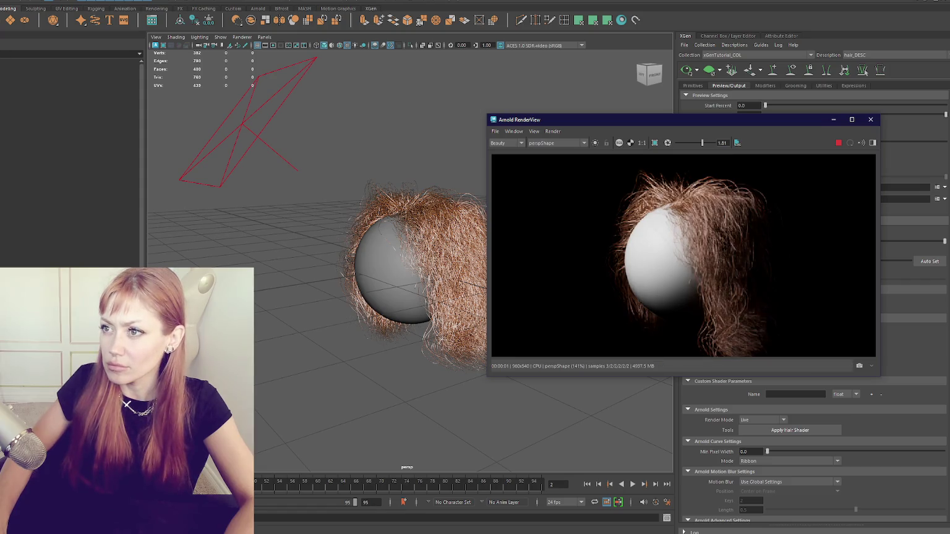
Re-render with Update Full Scene and move and enlarge the Arnold RenderView window.
{"action": "left_click", "coordinate": [309, 20]}
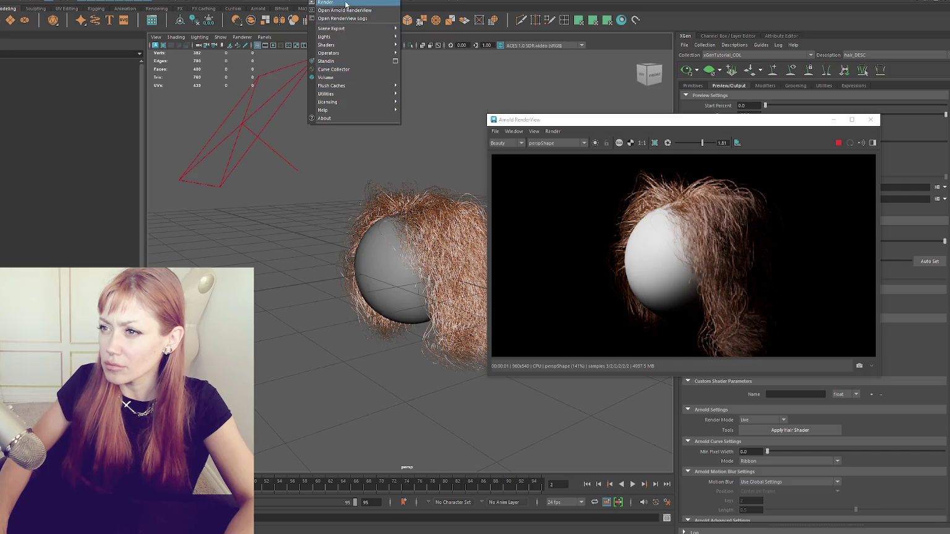
{"action": "left_click", "coordinate": [344, 10]}
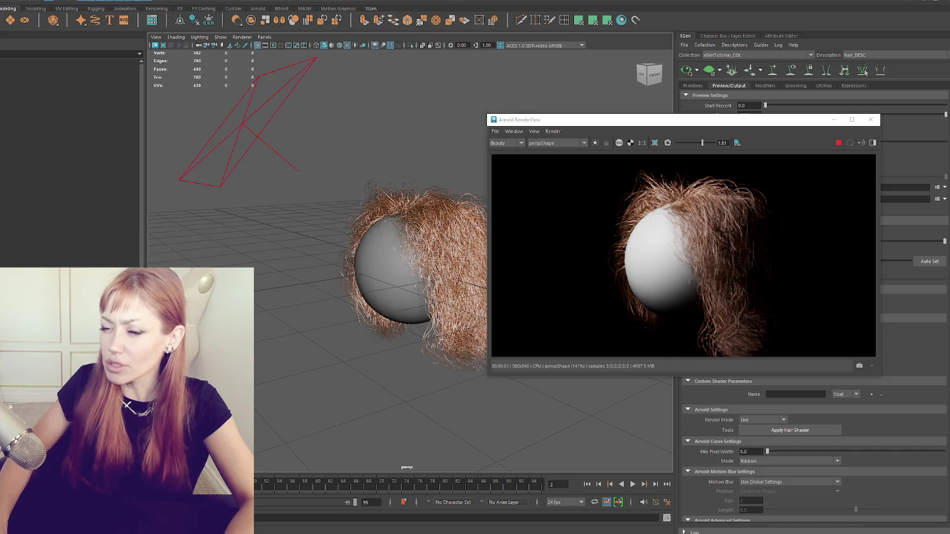
{"action": "left_click", "coordinate": [325, 2]}
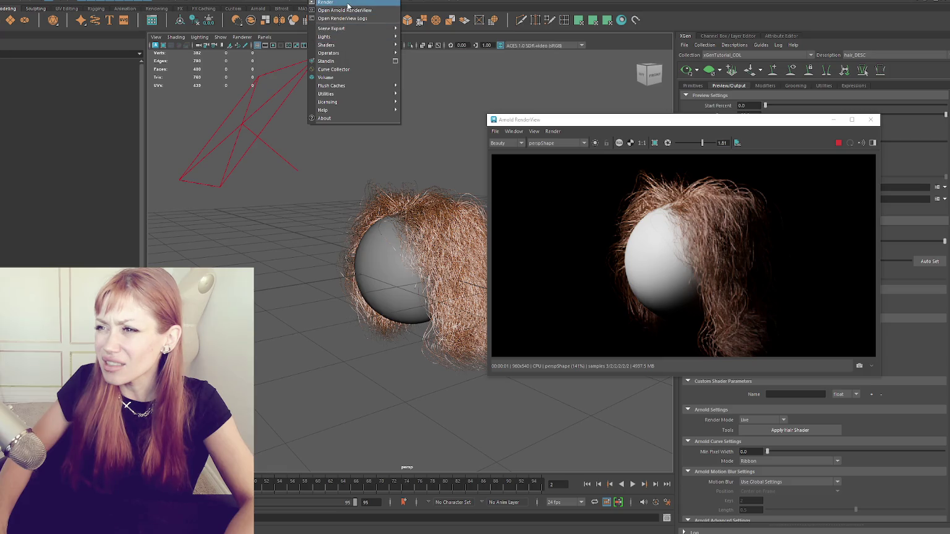
{"action": "mouse_move", "coordinate": [323, 110]}
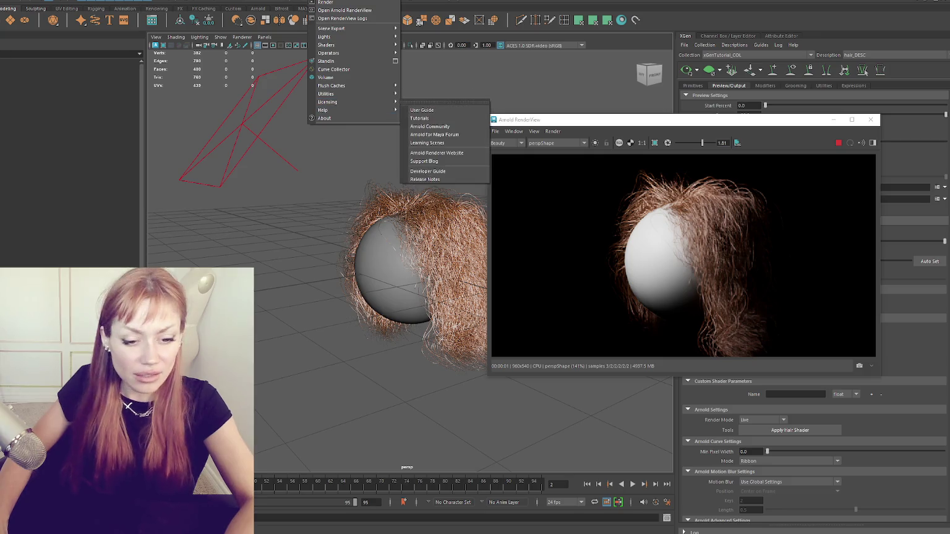
{"action": "key", "text": "Escape"}
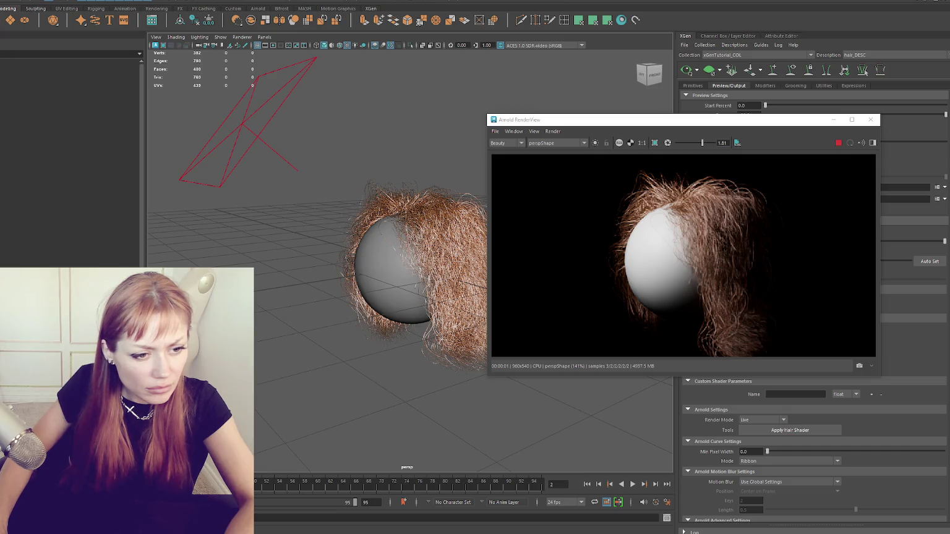
{"action": "left_click", "coordinate": [552, 131]}
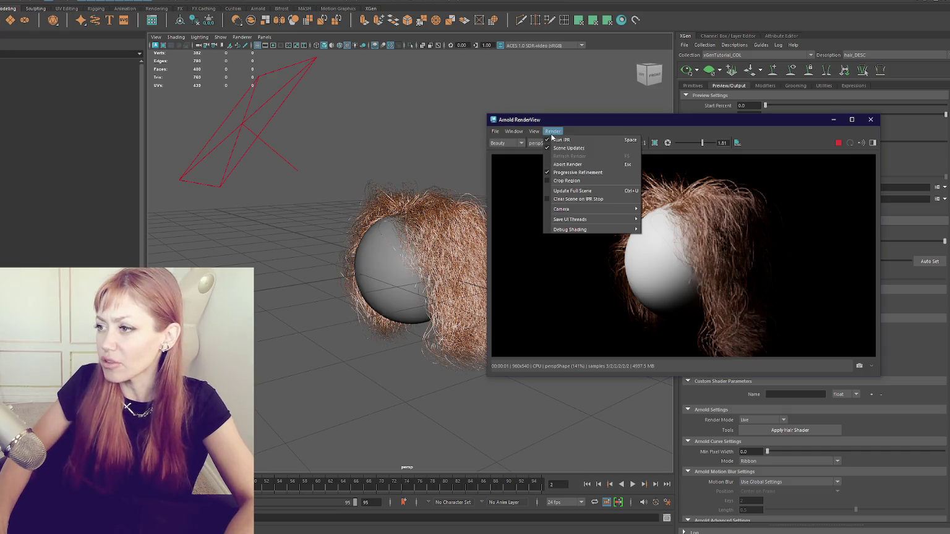
{"action": "left_click", "coordinate": [582, 191]}
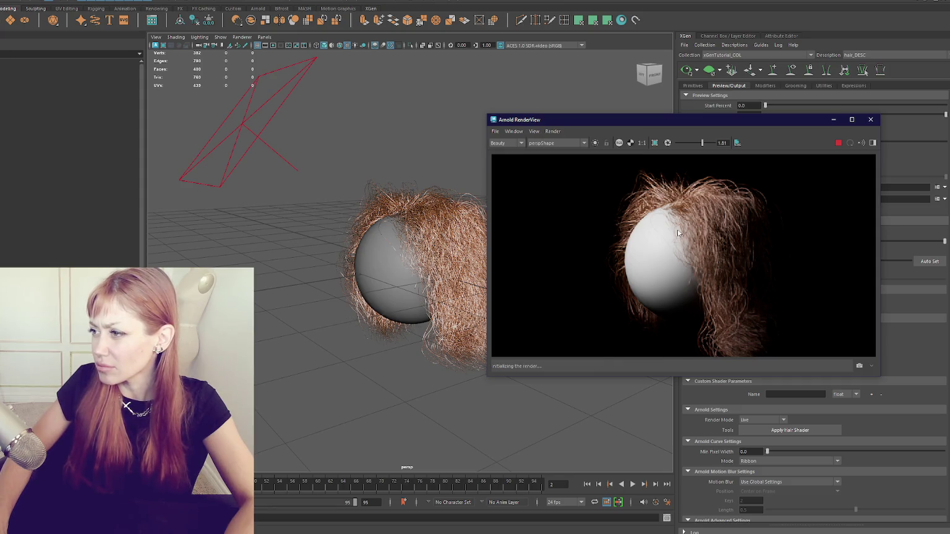
{"action": "left_click_drag", "start_coordinate": [723, 120], "coordinate": [483, 42]}
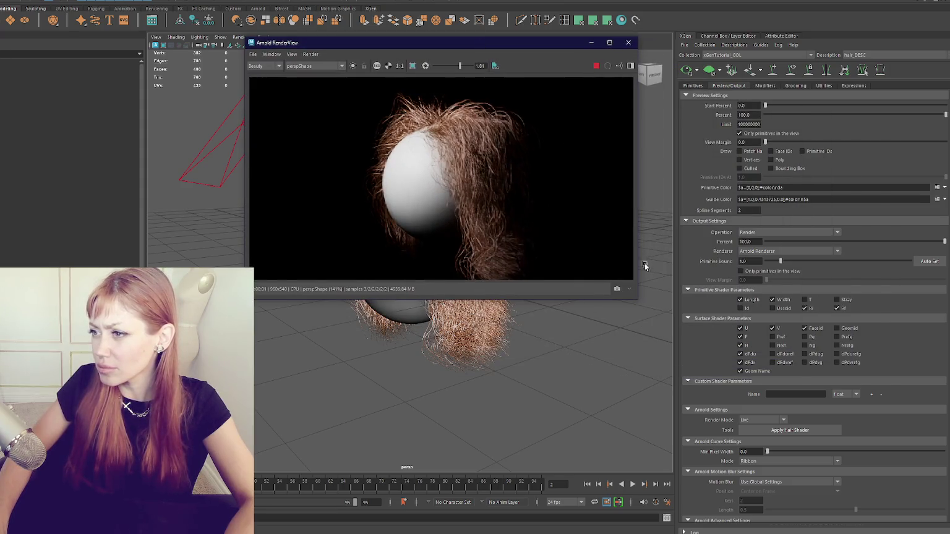
{"action": "left_click_drag", "start_coordinate": [636, 300], "coordinate": [925, 468]}
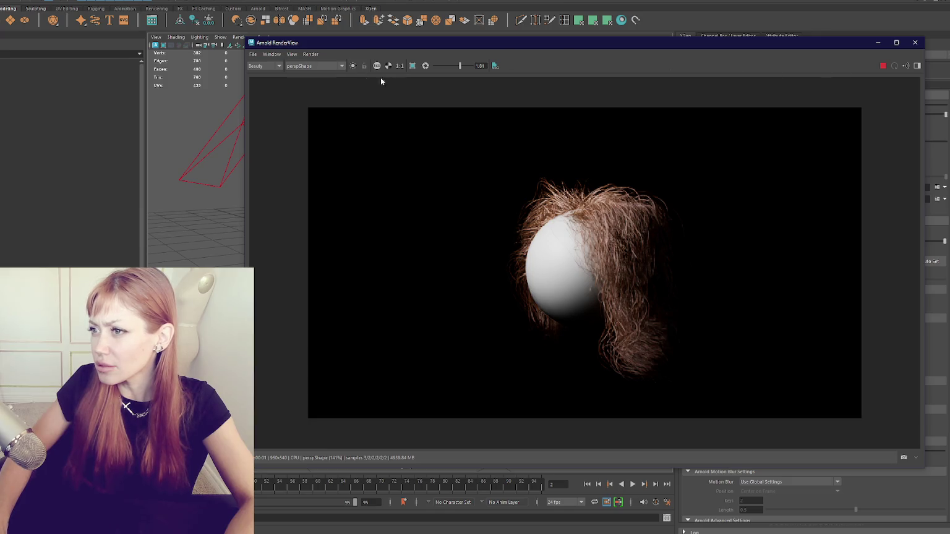
Zoom the rendered image, then close Arnold RenderView.
{"action": "scroll", "coordinate": [613, 250], "scroll_direction": "up", "scroll_amount": 3}
{"action": "scroll", "coordinate": [612, 250], "scroll_direction": "down", "scroll_amount": 4}
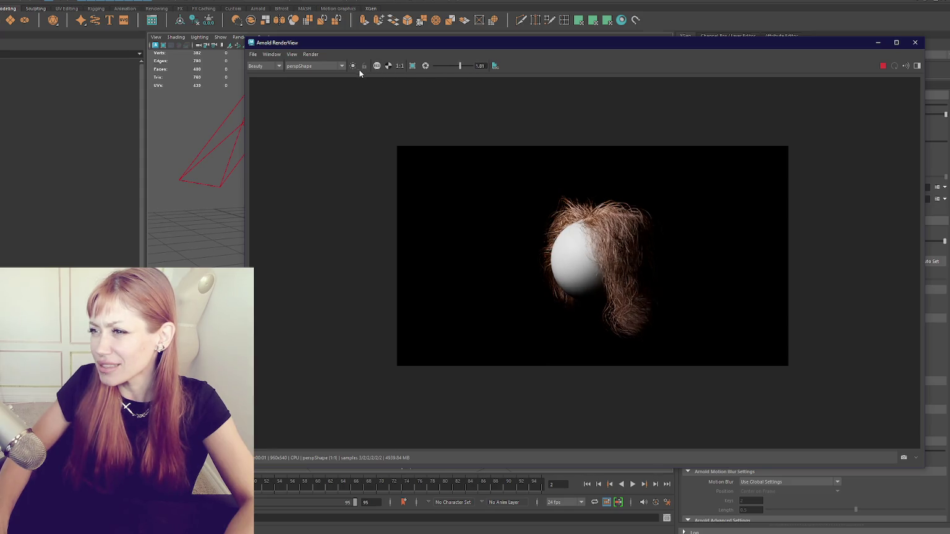
{"action": "left_click", "coordinate": [253, 55]}
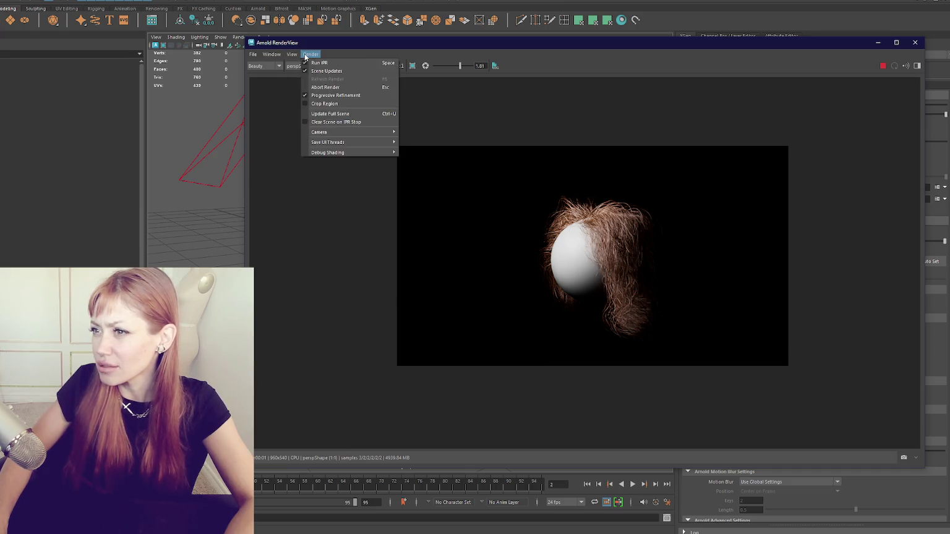
{"action": "left_click", "coordinate": [320, 57]}
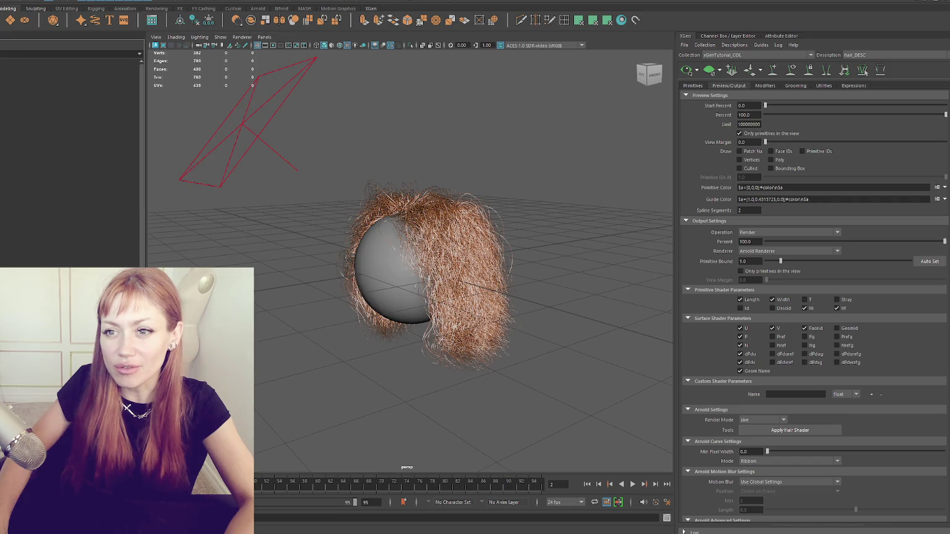
{"action": "scroll", "coordinate": [350, 167], "scroll_direction": "down", "scroll_amount": 2}
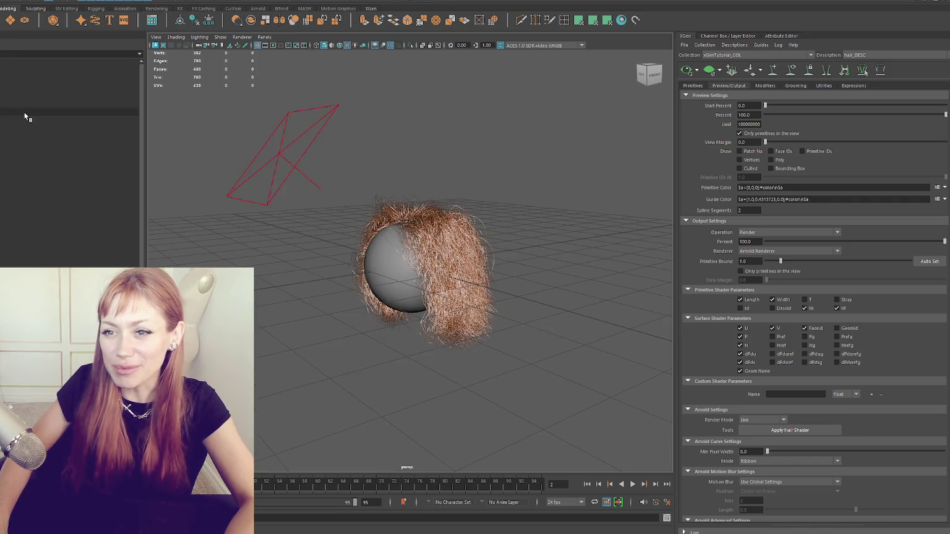
{"action": "left_click", "coordinate": [27, 117]}
{"action": "key", "text": "h"}
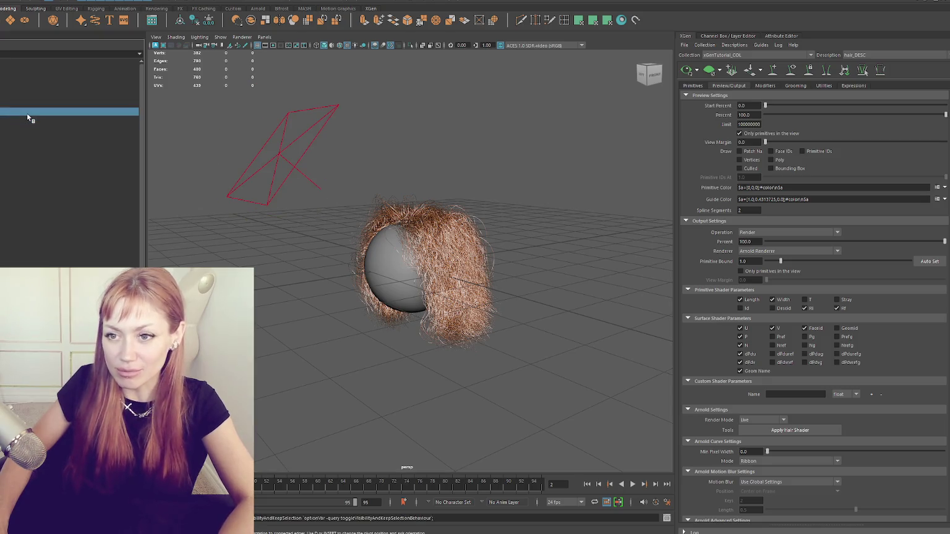
{"action": "scroll", "coordinate": [353, 181], "scroll_direction": "down", "scroll_amount": 4}
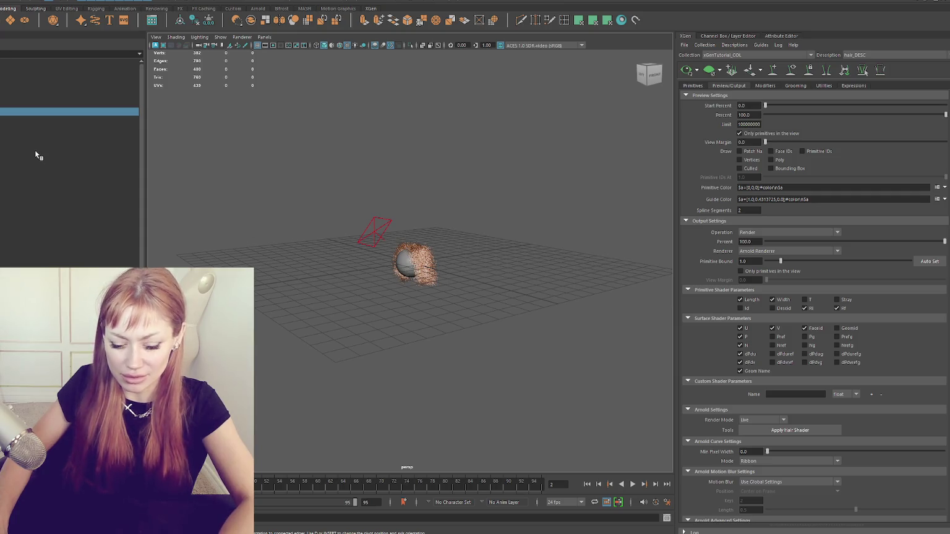
{"action": "key", "text": "h"}
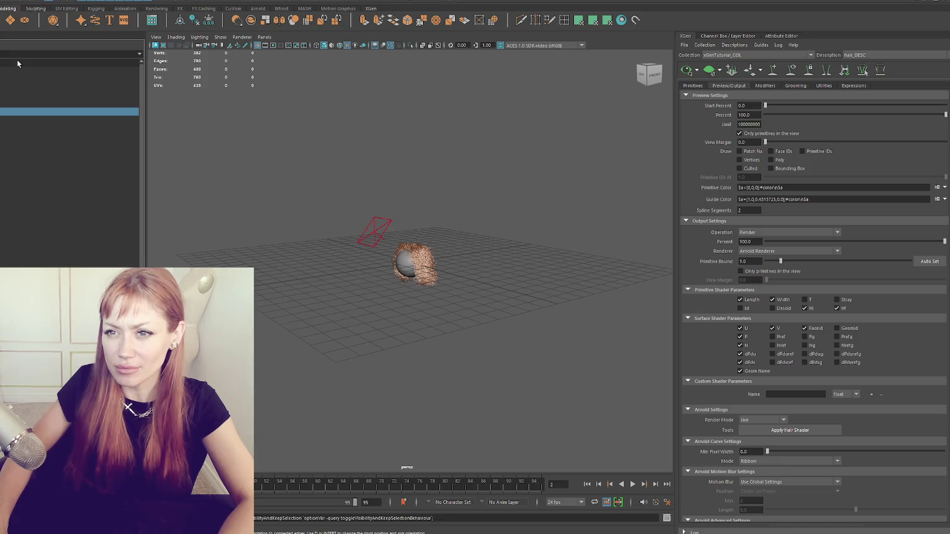
{"action": "scroll", "coordinate": [365, 127], "scroll_direction": "up", "scroll_amount": 1}
{"action": "scroll", "coordinate": [377, 137], "scroll_direction": "up", "scroll_amount": 2}
{"action": "scroll", "coordinate": [408, 150], "scroll_direction": "up", "scroll_amount": 2}
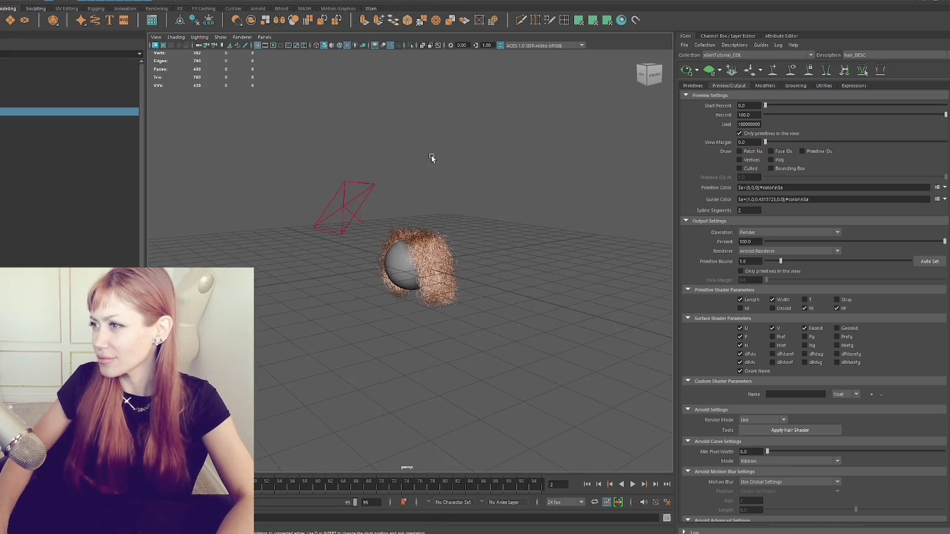
{"action": "scroll", "coordinate": [429, 156], "scroll_direction": "up", "scroll_amount": 1}
{"action": "scroll", "coordinate": [428, 156], "scroll_direction": "up", "scroll_amount": 1}
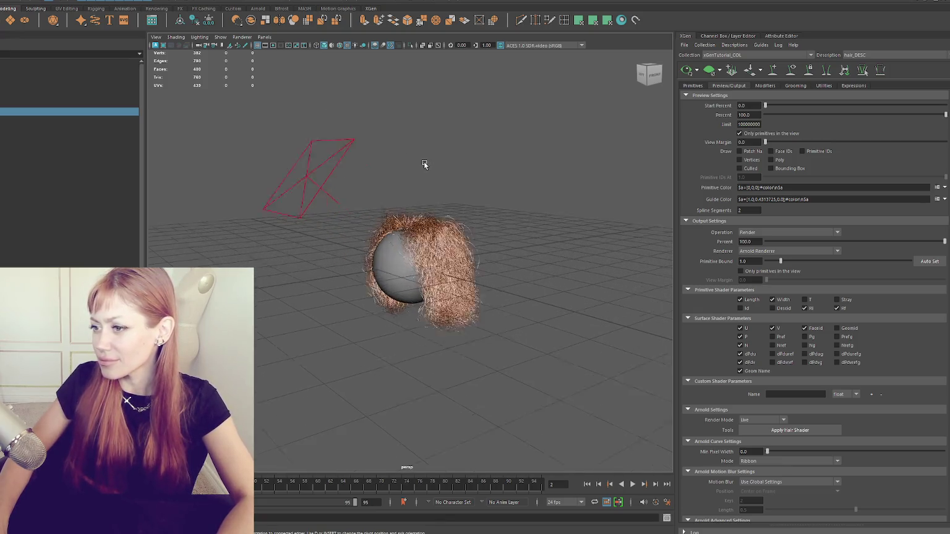
{"action": "scroll", "coordinate": [424, 162], "scroll_direction": "up", "scroll_amount": 2}
{"action": "scroll", "coordinate": [423, 161], "scroll_direction": "up", "scroll_amount": 2}
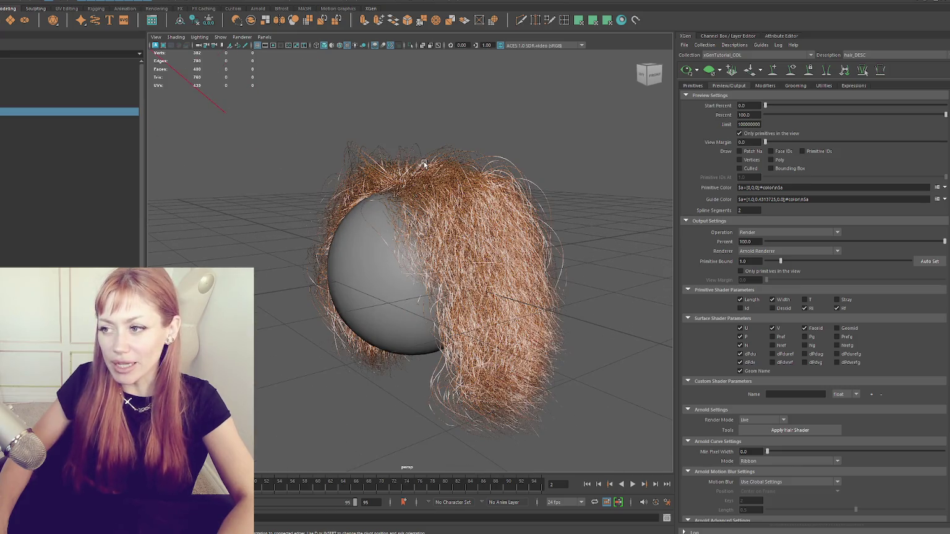
{"action": "left_click_drag", "start_coordinate": [424, 163], "coordinate": [457, 148], "text": "alt"}
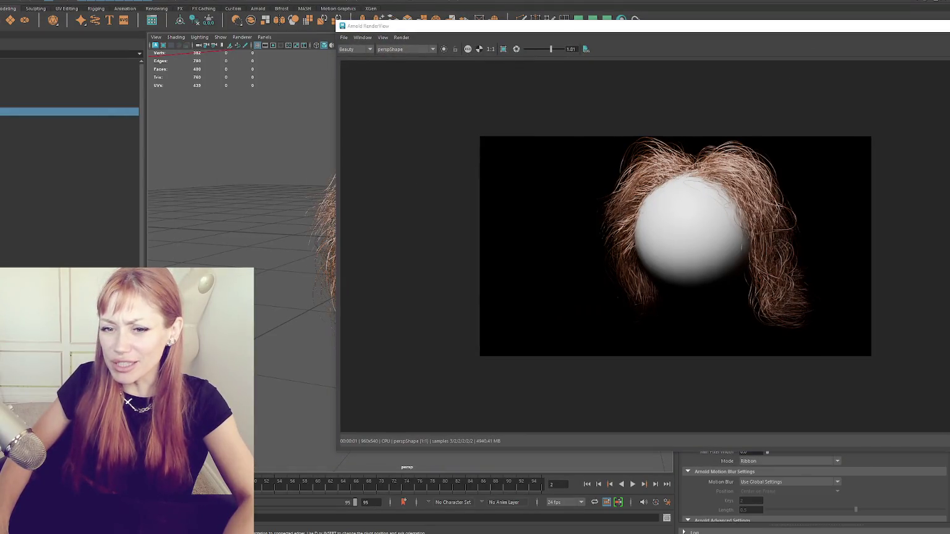
Orbit and dolly the perspective camera in close on the hair-covered sphere.
{"action": "right_click_drag", "start_coordinate": [231, 249], "coordinate": [218, 229], "text": "alt"}
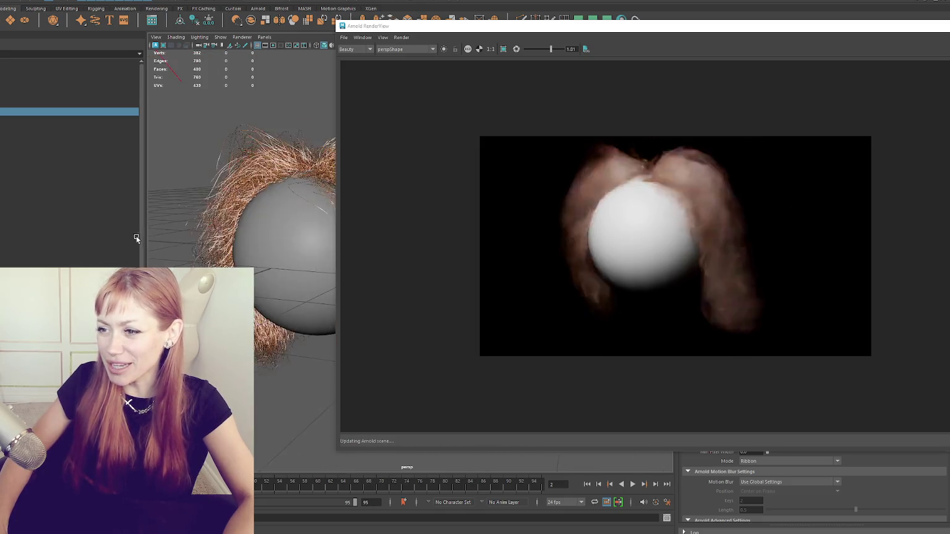
{"action": "scroll", "coordinate": [215, 226], "scroll_direction": "up", "scroll_amount": 3}
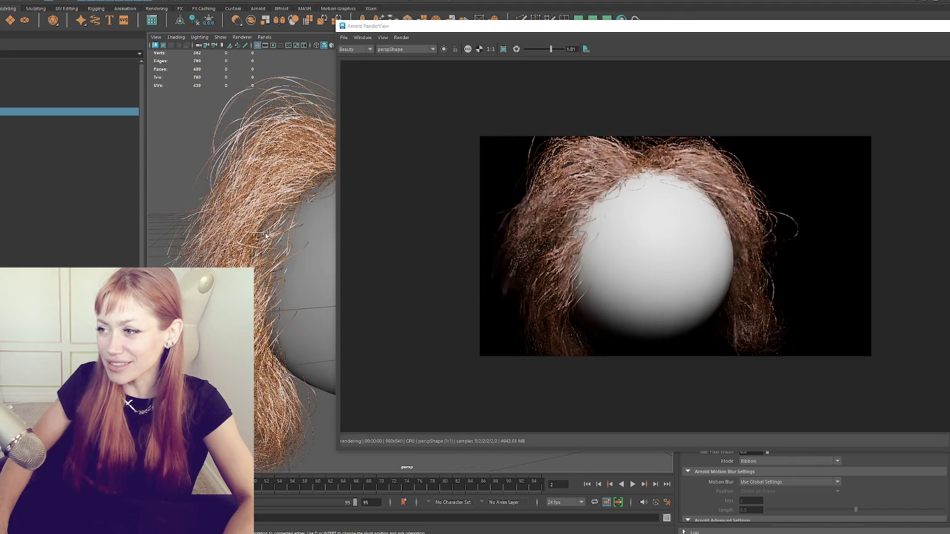
{"action": "scroll", "coordinate": [268, 235], "scroll_direction": "down", "scroll_amount": 2}
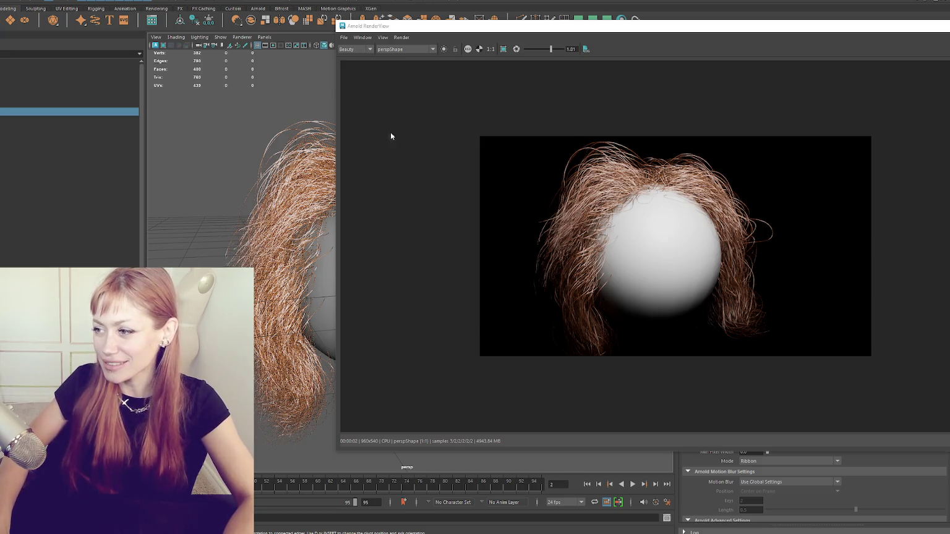
Move Arnold RenderView aside and show XGen Primitives settings: density 2000, width 0.003.
{"action": "left_click", "coordinate": [651, 87]}
{"action": "left_click_drag", "start_coordinate": [730, 31], "coordinate": [252, 9]}
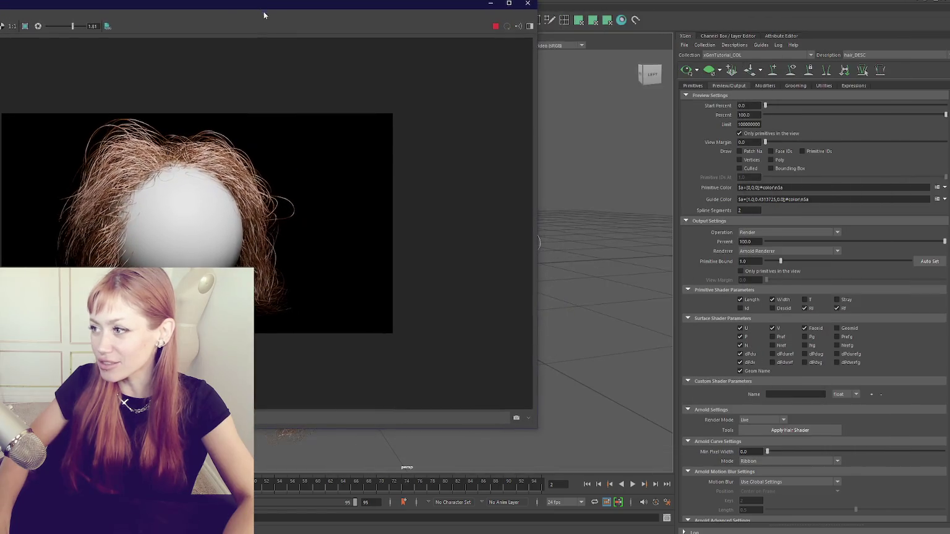
{"action": "left_click", "coordinate": [694, 86]}
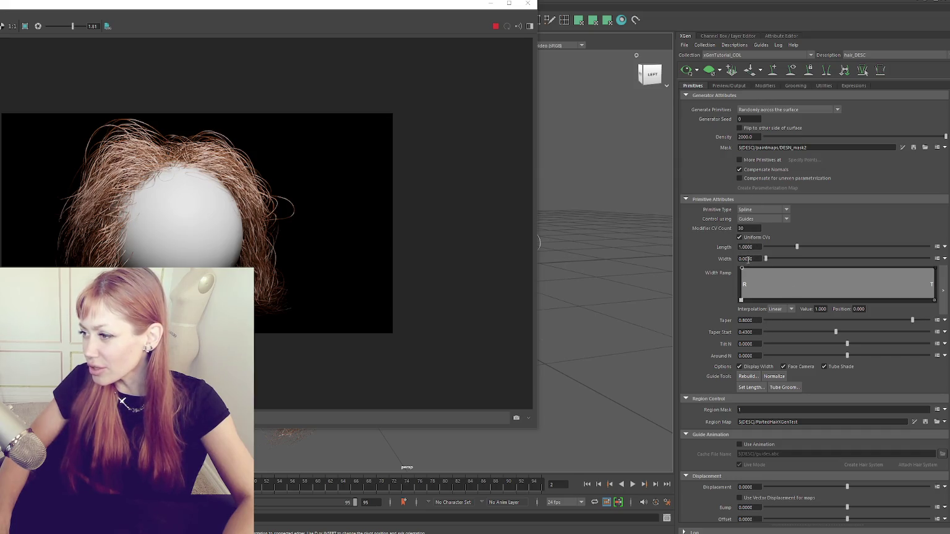
Apply the width edit, then raise hair Density to 3000 and then 4000.
{"action": "key", "text": "Return"}
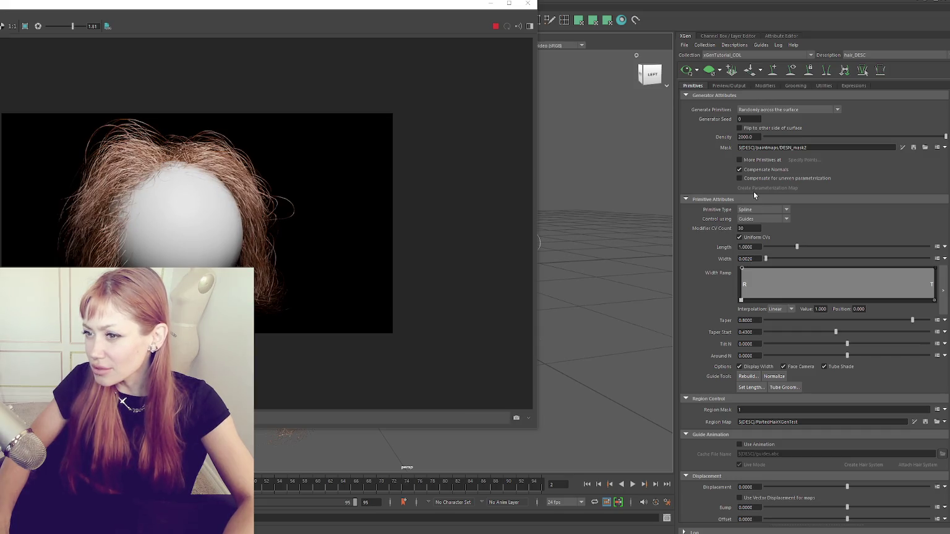
{"action": "left_click", "coordinate": [739, 136]}
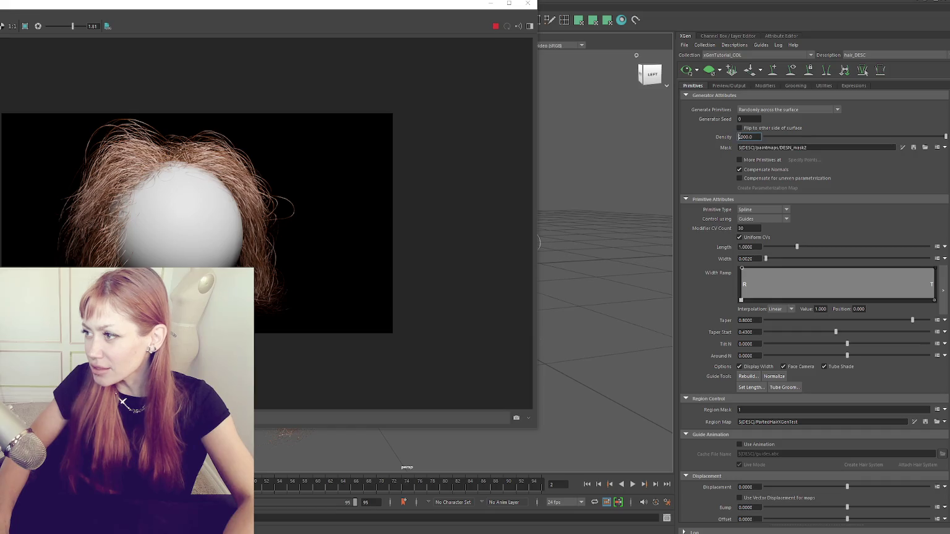
{"action": "type", "text": "3"}
{"action": "key", "text": "Return"}
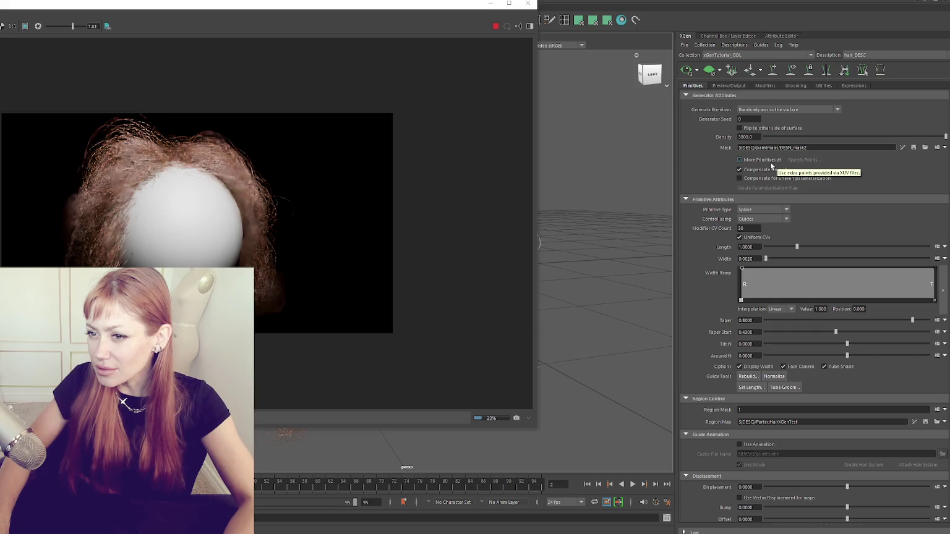
{"action": "left_click", "coordinate": [739, 137]}
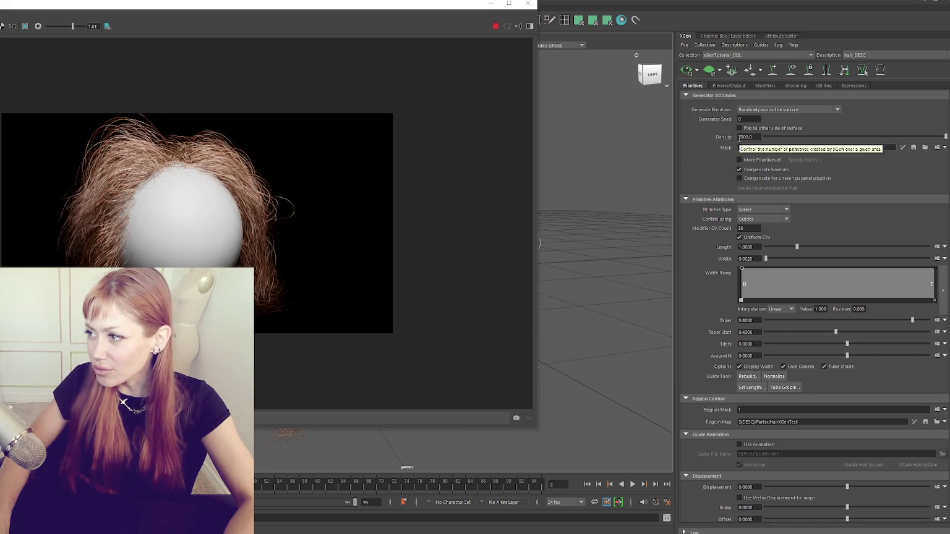
{"action": "type", "text": "4"}
{"action": "key", "text": "Return"}
Bring the render back over the scene, shrink its window and reframe the hair.
{"action": "left_click_drag", "start_coordinate": [437, 5], "coordinate": [574, 7]}
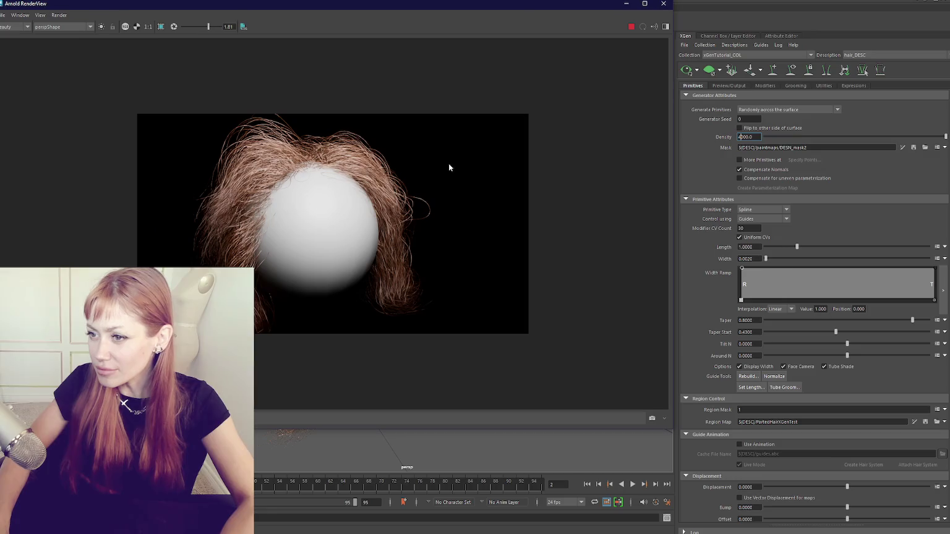
{"action": "left_click", "coordinate": [803, 146]}
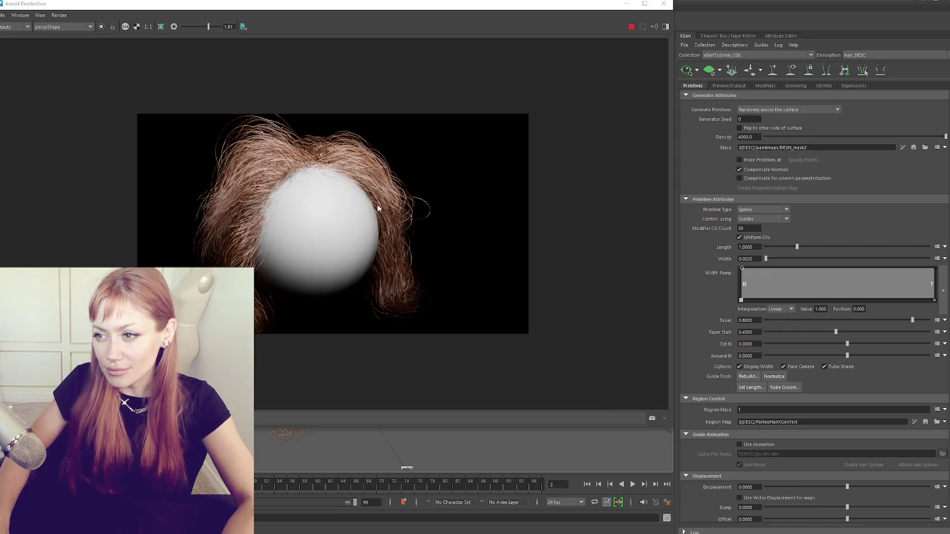
{"action": "scroll", "coordinate": [352, 241], "scroll_direction": "up", "scroll_amount": 2}
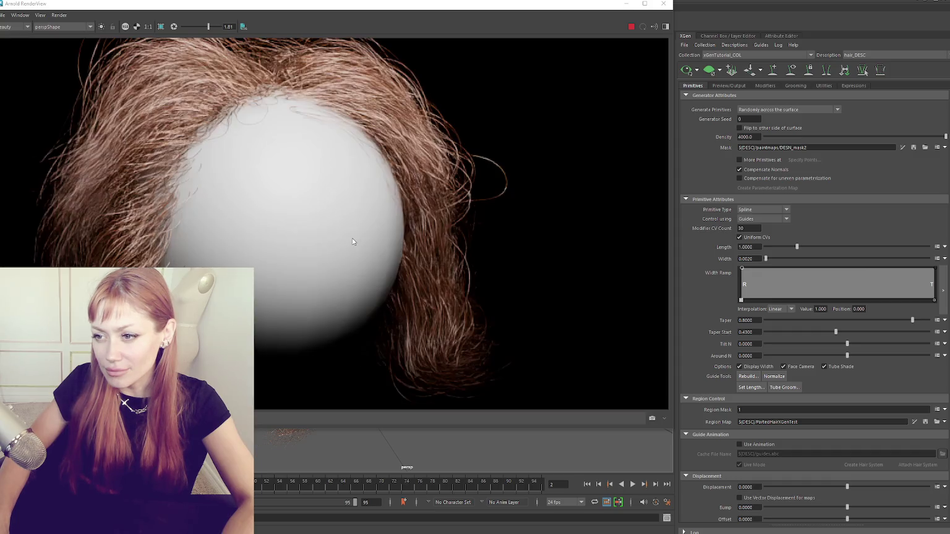
{"action": "scroll", "coordinate": [352, 241], "scroll_direction": "down", "scroll_amount": 2}
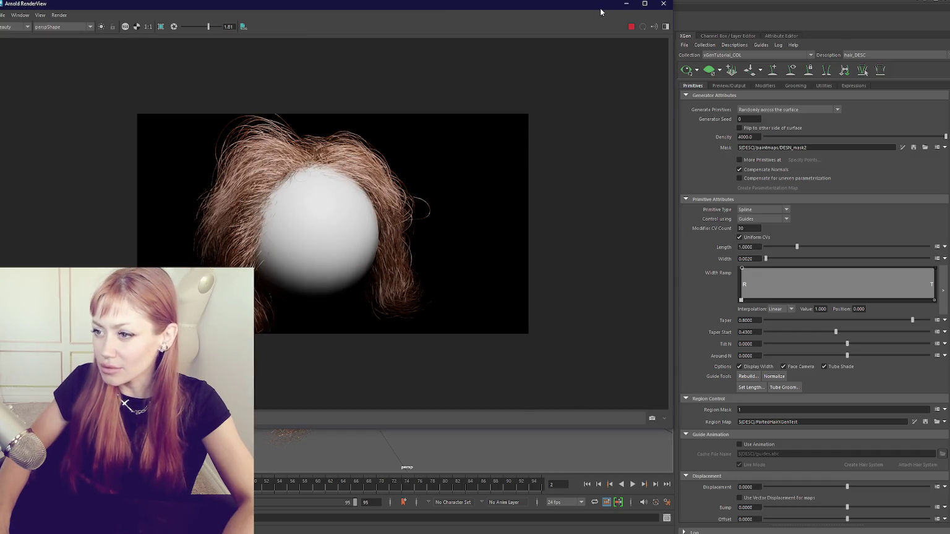
{"action": "double_click", "coordinate": [522, 9]}
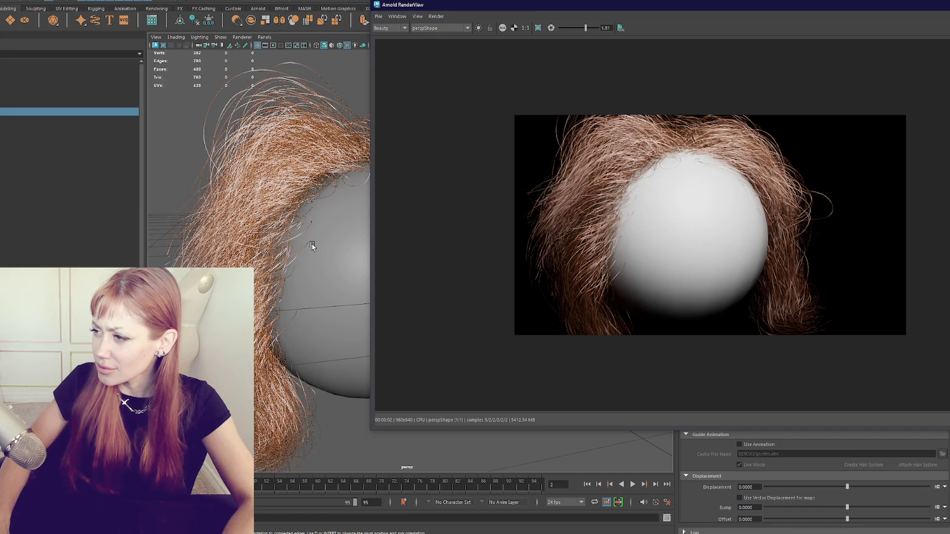
{"action": "key", "text": "bracketleft"}
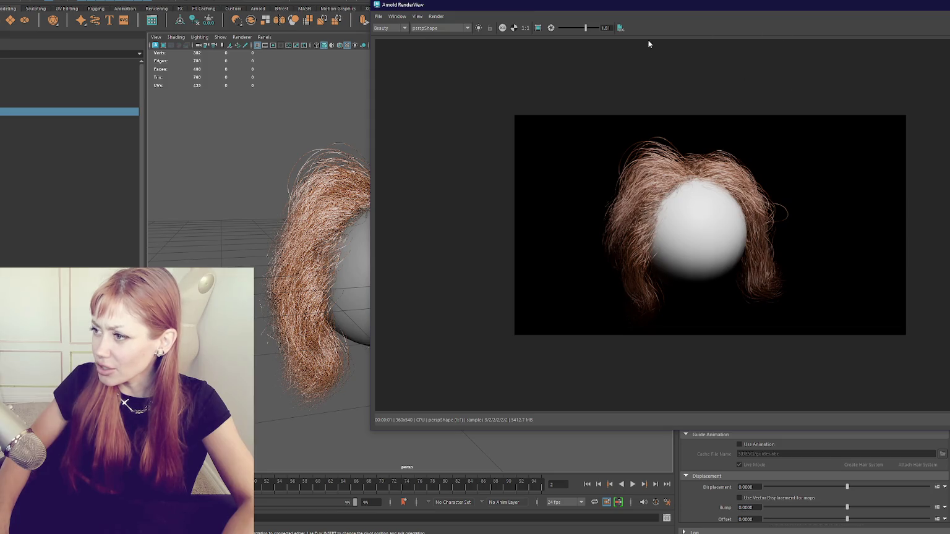
Set Density back to 2000 and compare the updated render.
{"action": "left_click_drag", "start_coordinate": [732, 6], "coordinate": [360, 16]}
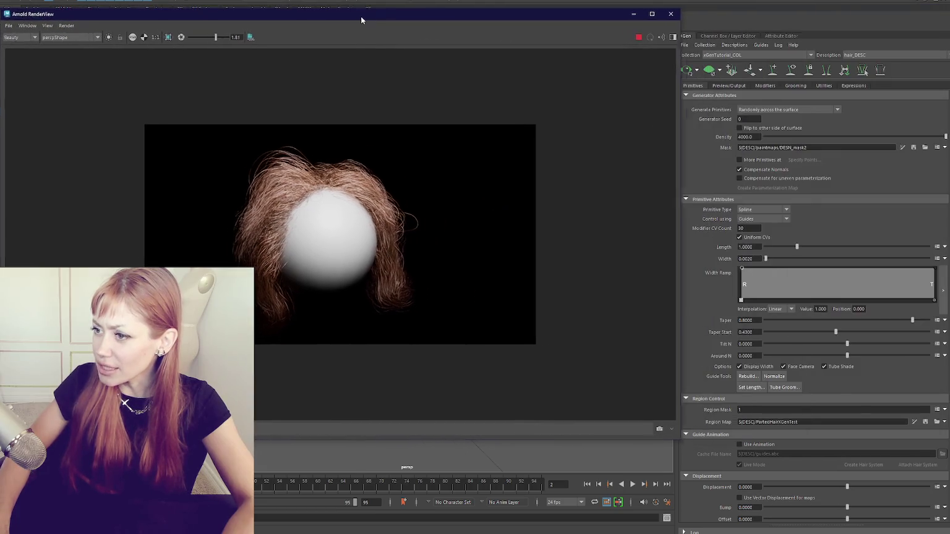
{"action": "double_click", "coordinate": [744, 136]}
{"action": "type", "text": "2000"}
{"action": "key", "text": "Return"}
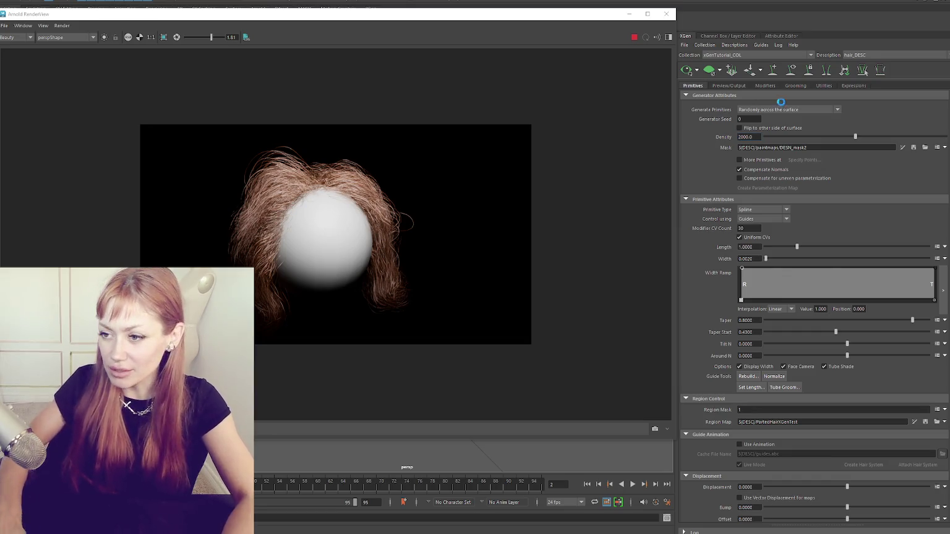
{"action": "left_click_drag", "start_coordinate": [311, 17], "coordinate": [625, 8]}
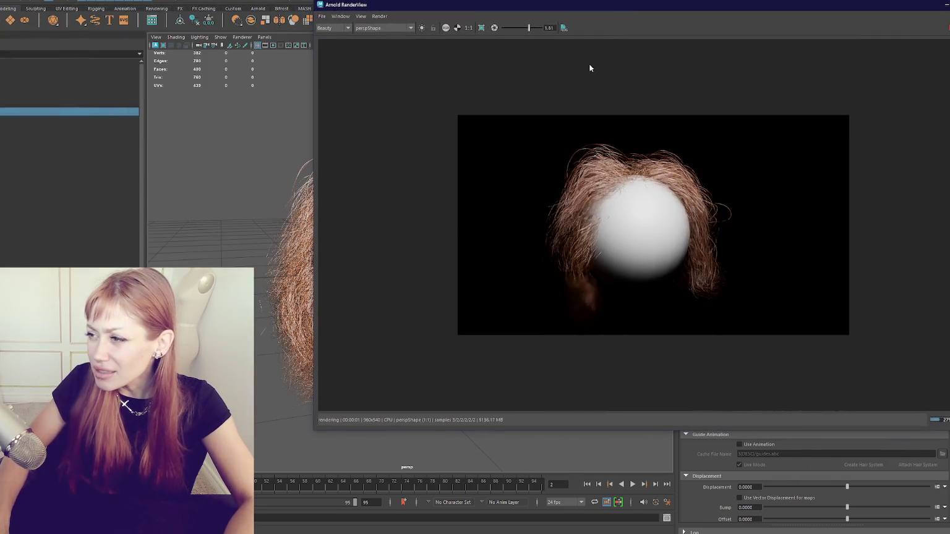
{"action": "scroll", "coordinate": [260, 235], "scroll_direction": "up", "scroll_amount": 2}
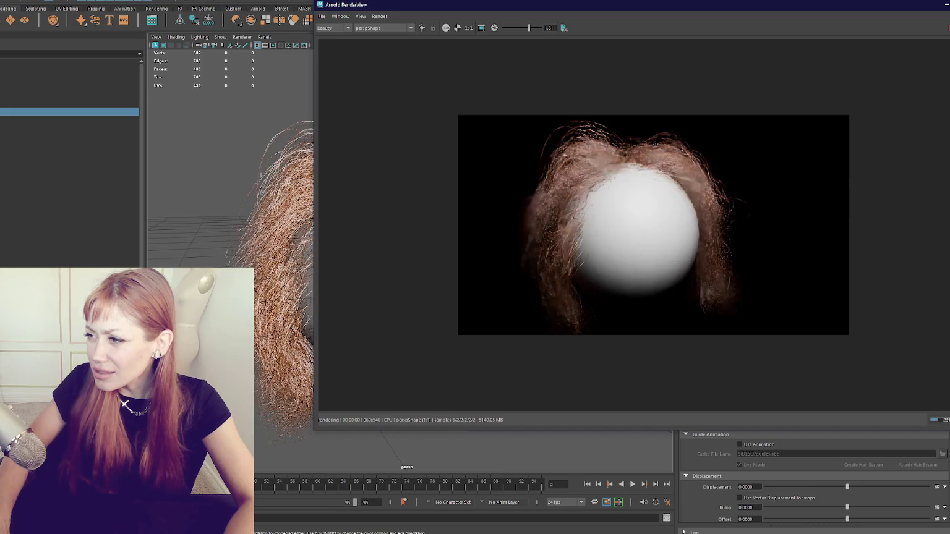
{"action": "scroll", "coordinate": [259, 235], "scroll_direction": "up", "scroll_amount": 2}
{"action": "scroll", "coordinate": [259, 235], "scroll_direction": "down", "scroll_amount": 2}
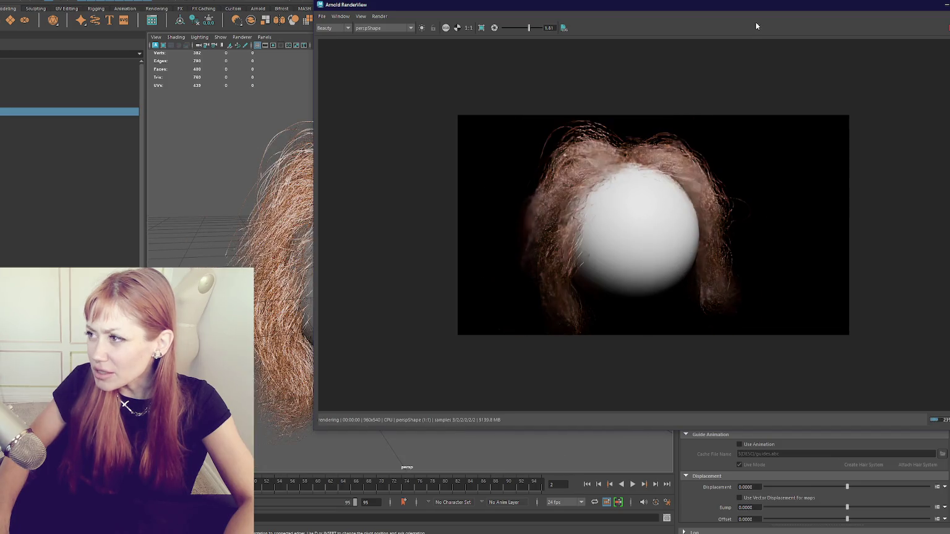
Set Density to 4000 again and return the render window to the right.
{"action": "left_click_drag", "start_coordinate": [778, 7], "coordinate": [388, 23]}
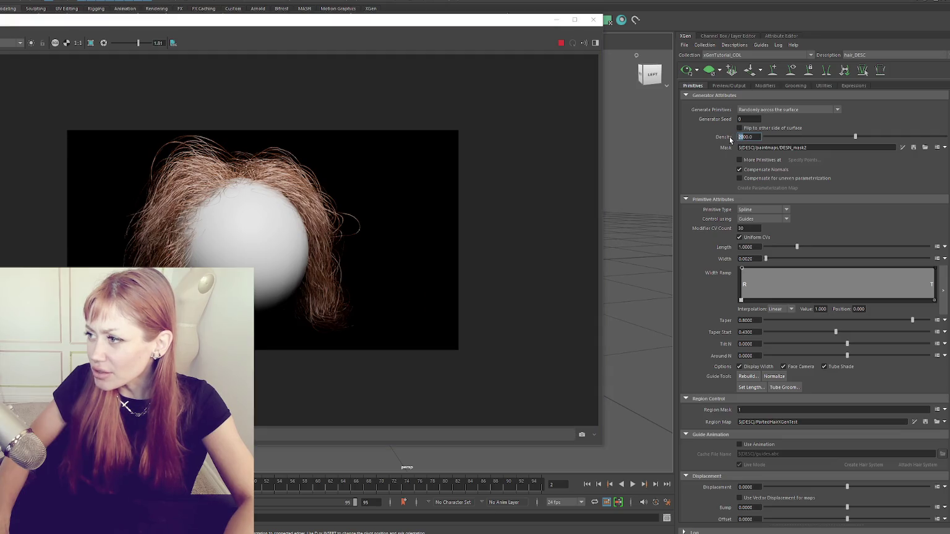
{"action": "type", "text": "1"}
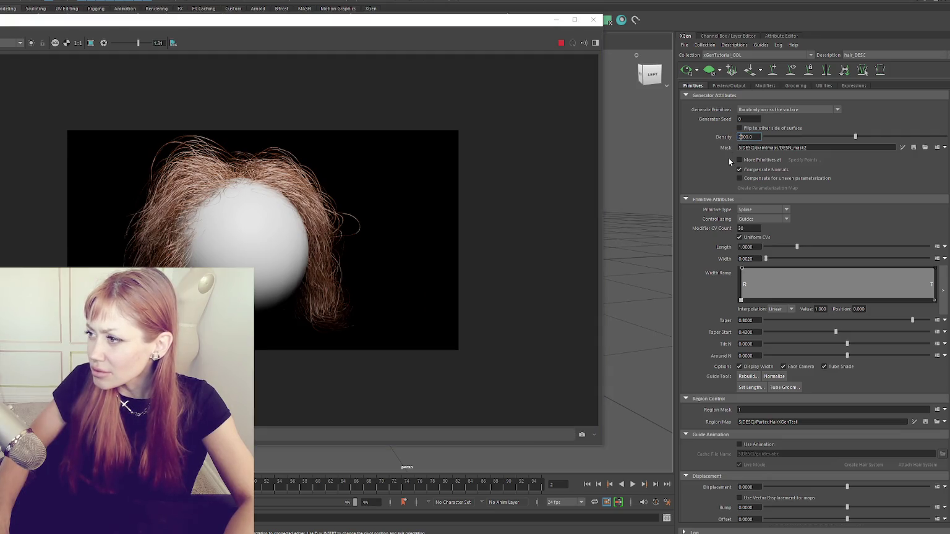
{"action": "type", "text": "4"}
{"action": "key", "text": "Return"}
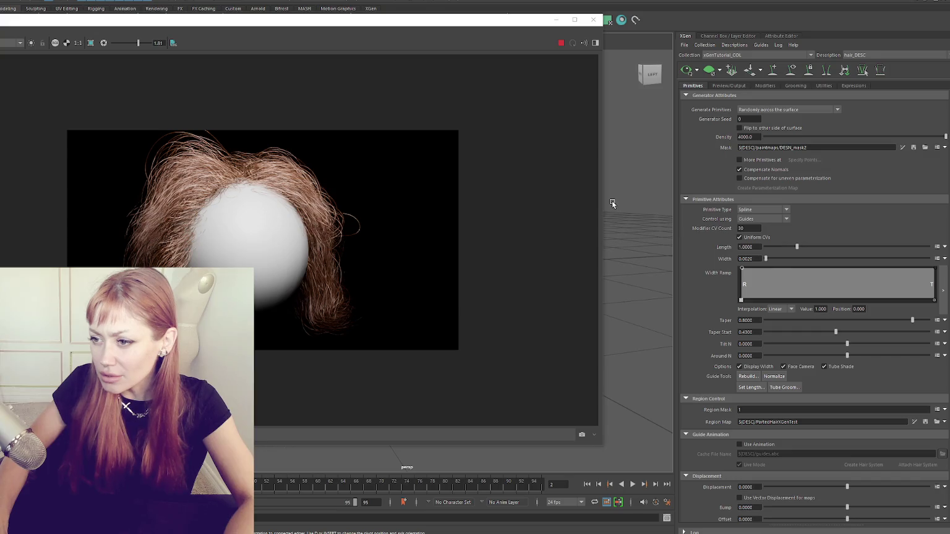
{"action": "left_click", "coordinate": [442, 45]}
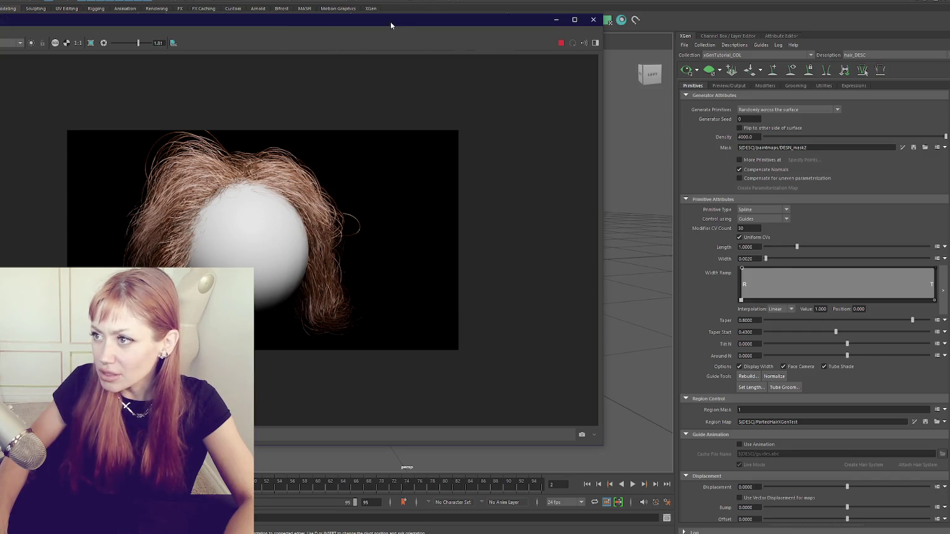
{"action": "left_click_drag", "start_coordinate": [391, 22], "coordinate": [671, 27]}
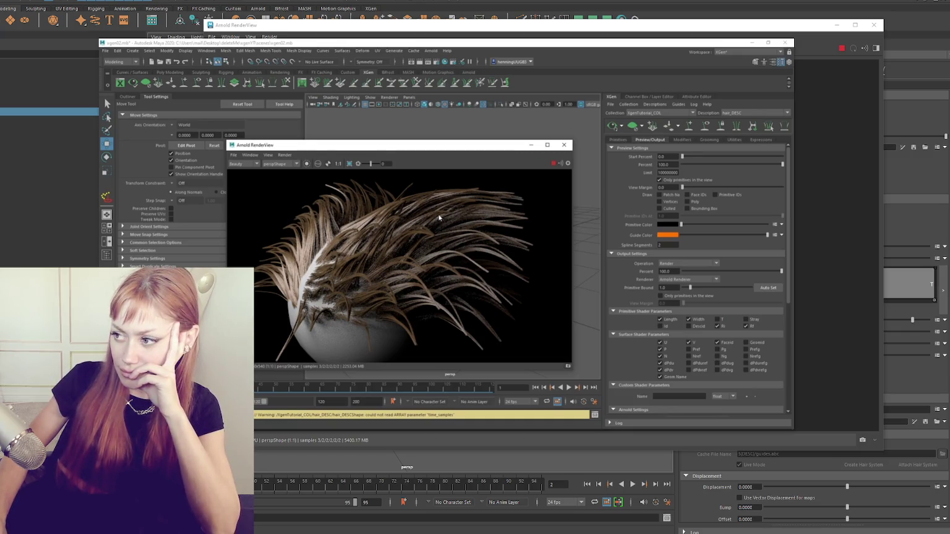
Check the render options unchanged and lower the RenderView preview to about 86%.
{"action": "left_click_drag", "start_coordinate": [400, 144], "coordinate": [361, 151]}
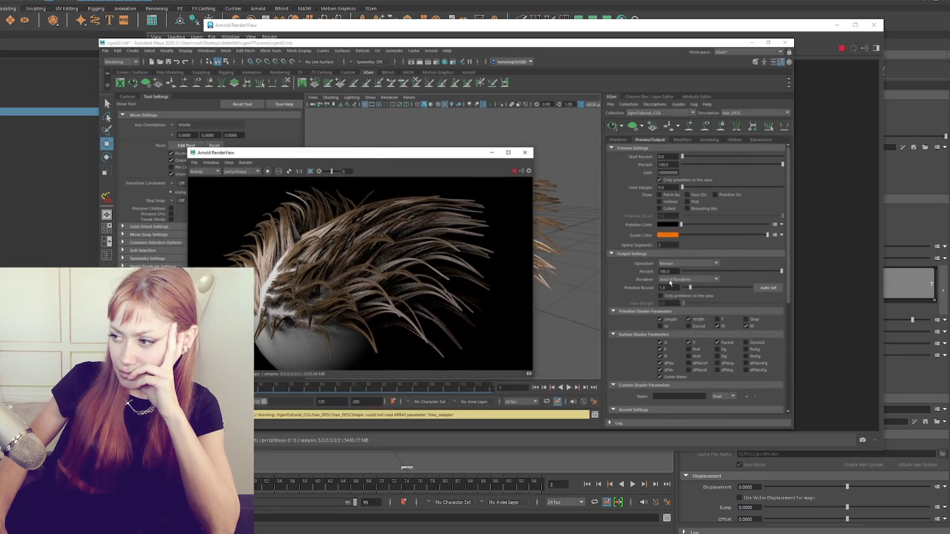
{"action": "left_click", "coordinate": [610, 104]}
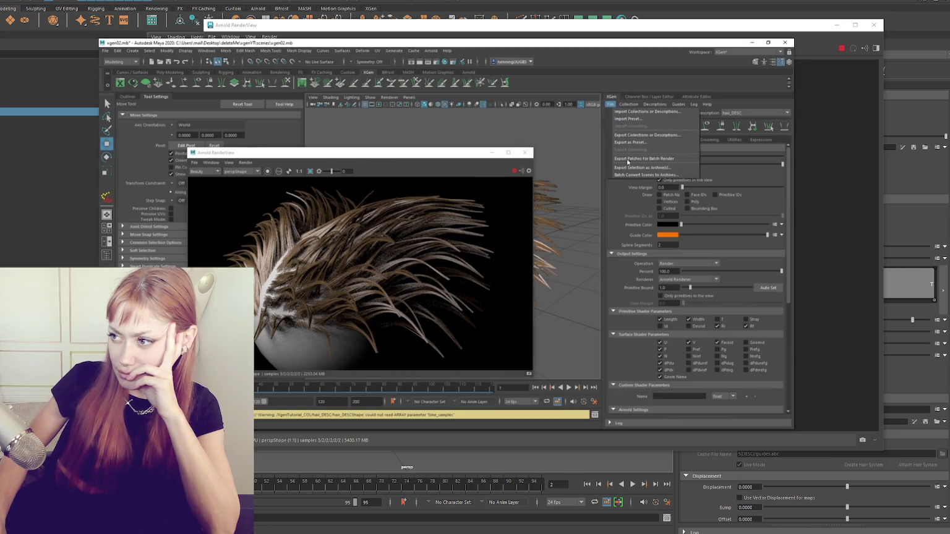
{"action": "left_click", "coordinate": [246, 163]}
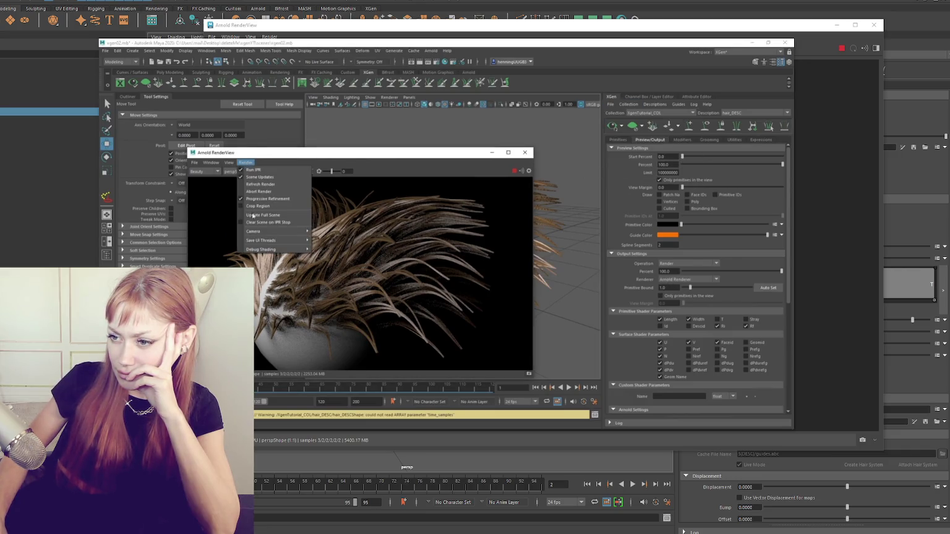
{"action": "left_click", "coordinate": [376, 154]}
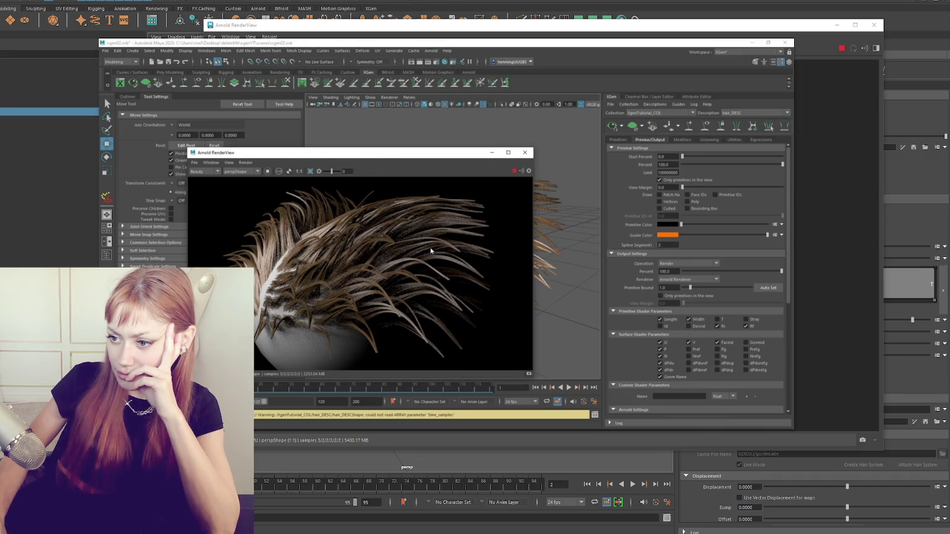
{"action": "mouse_move", "coordinate": [782, 164]}
{"action": "left_mouse_down"}
{"action": "mouse_move", "coordinate": [769, 165]}
{"action": "mouse_move", "coordinate": [793, 164]}
{"action": "left_mouse_up"}
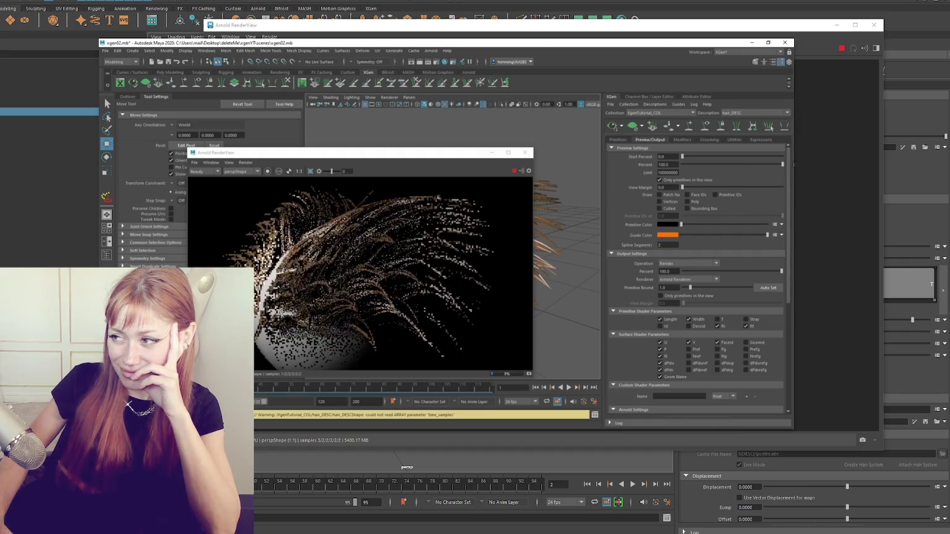
Reposition the render view, show the Outliner and collapse hairBall_geo_hair_DESC.
{"action": "mouse_move", "coordinate": [408, 156]}
{"action": "left_mouse_down"}
{"action": "mouse_move", "coordinate": [592, 125]}
{"action": "mouse_move", "coordinate": [527, 135]}
{"action": "left_mouse_up"}
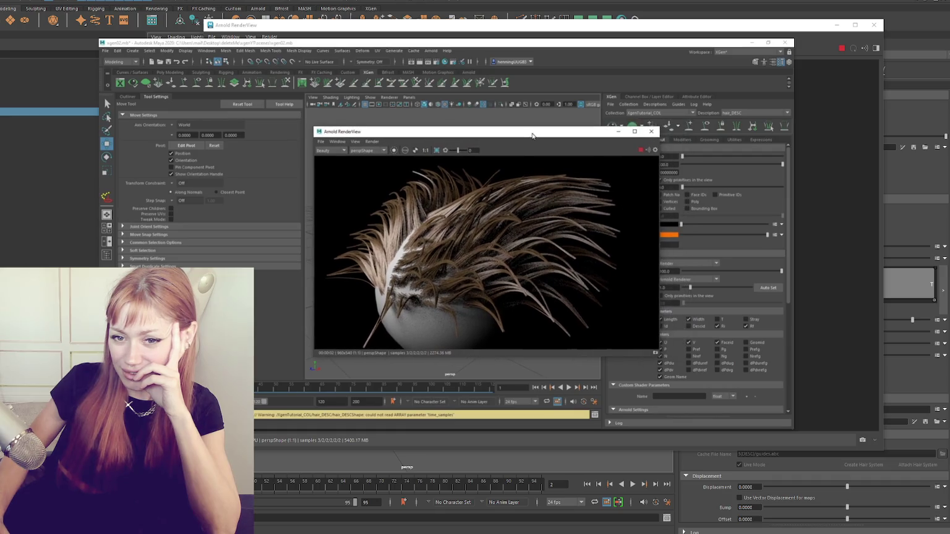
{"action": "mouse_move", "coordinate": [466, 132]}
{"action": "left_mouse_down"}
{"action": "mouse_move", "coordinate": [594, 118]}
{"action": "mouse_move", "coordinate": [493, 137]}
{"action": "mouse_move", "coordinate": [418, 138]}
{"action": "left_mouse_up"}
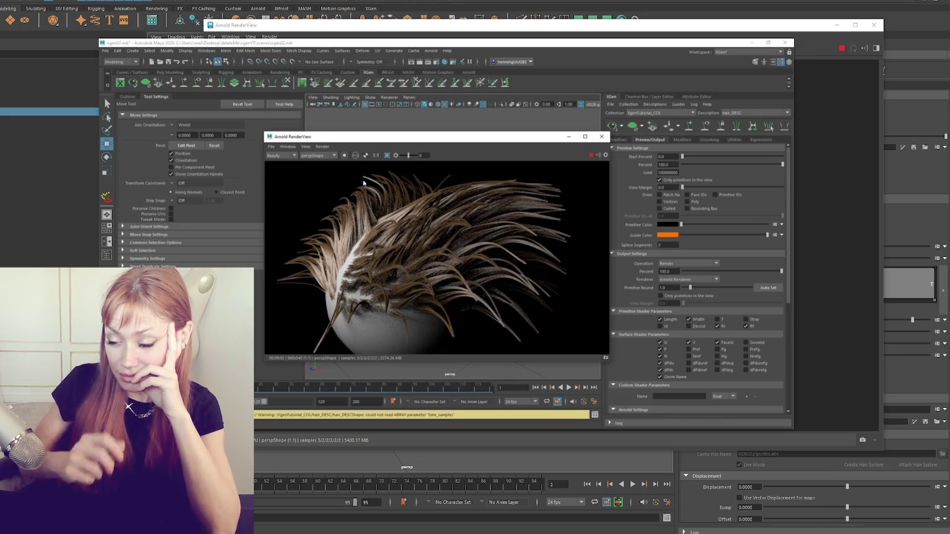
{"action": "mouse_move", "coordinate": [389, 139]}
{"action": "left_mouse_down"}
{"action": "mouse_move", "coordinate": [564, 142]}
{"action": "mouse_move", "coordinate": [473, 138]}
{"action": "left_mouse_up"}
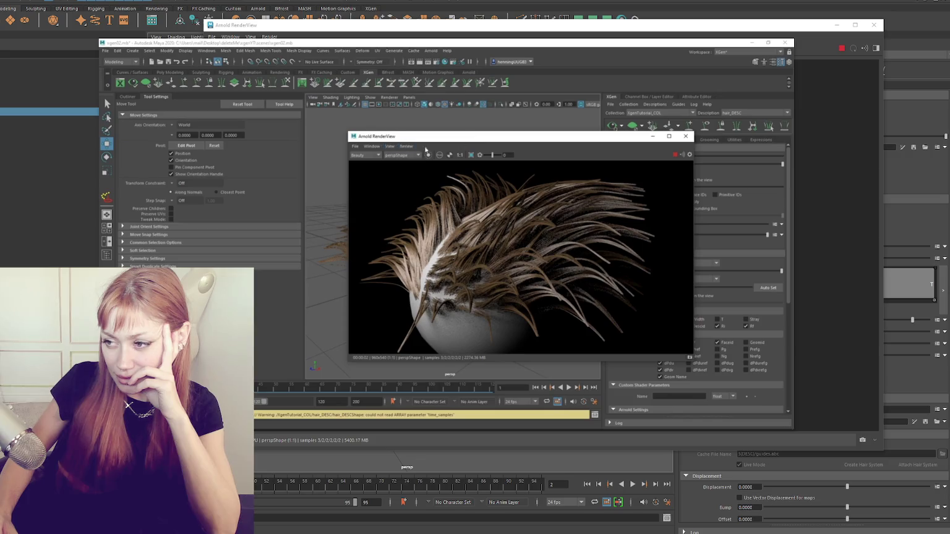
{"action": "left_click", "coordinate": [127, 97]}
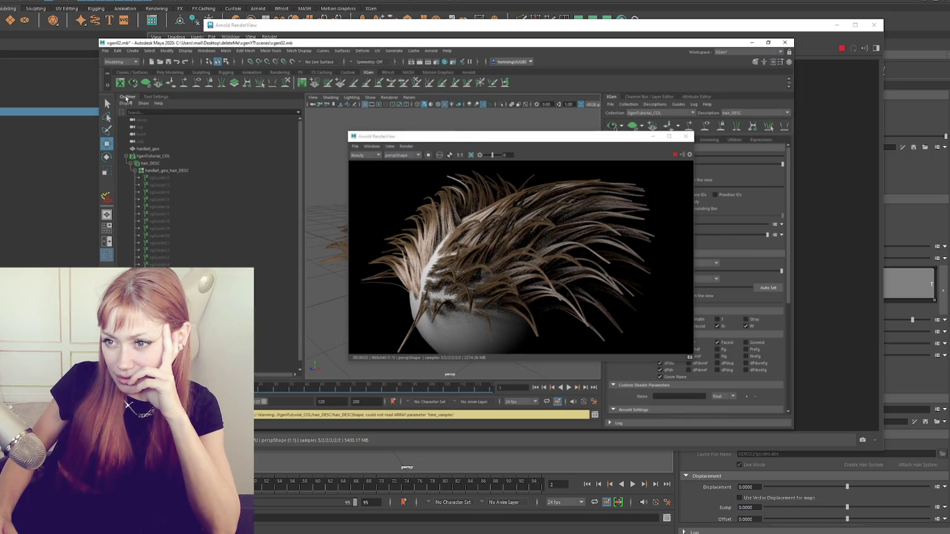
{"action": "left_click", "coordinate": [133, 172]}
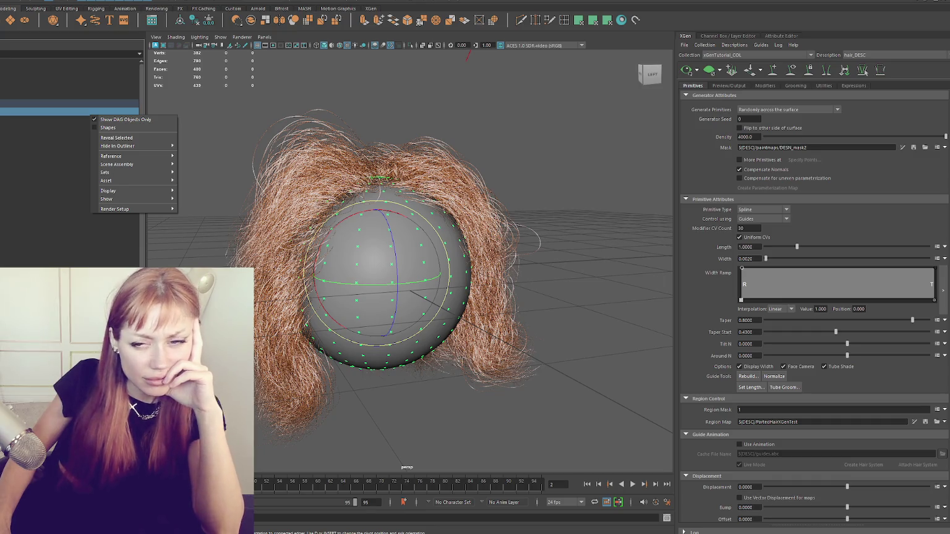
{"action": "right_click", "coordinate": [29, 111]}
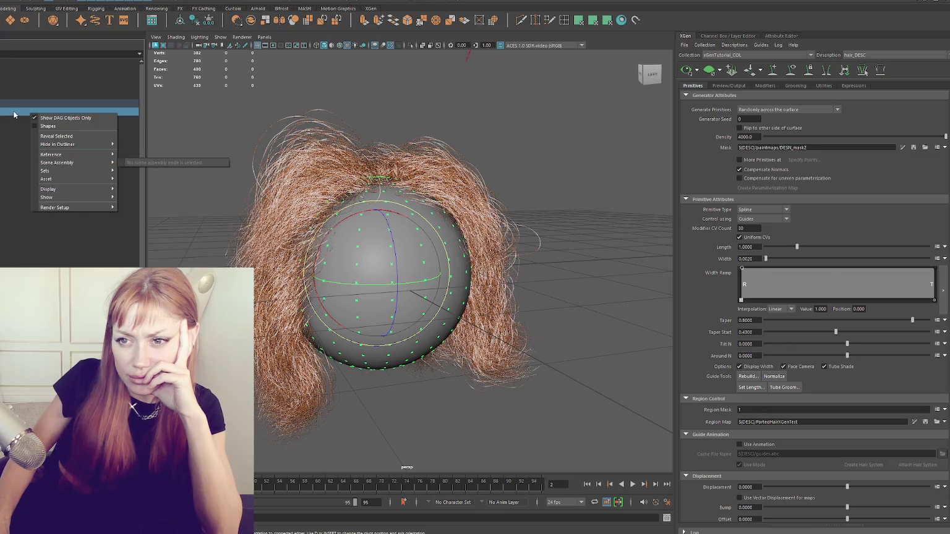
{"action": "left_click", "coordinate": [14, 114]}
{"action": "right_click", "coordinate": [15, 114]}
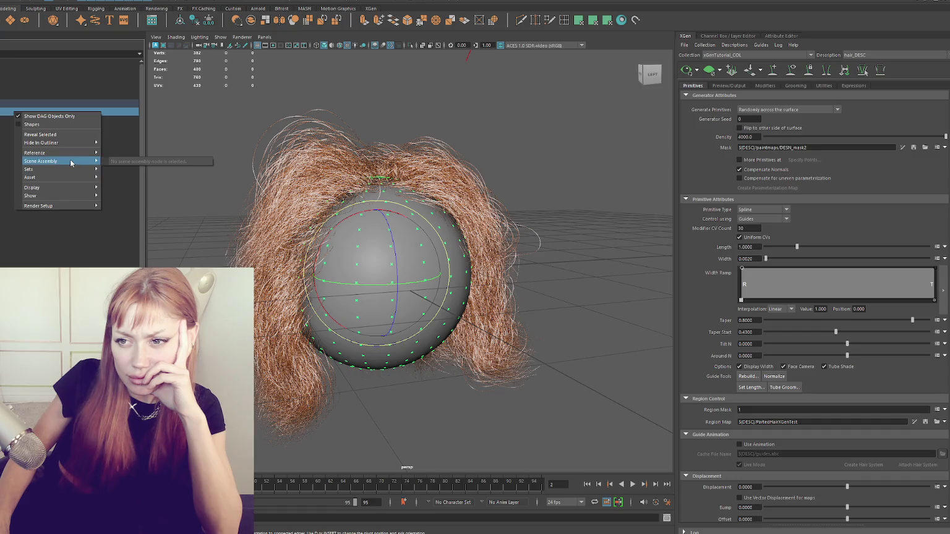
{"action": "key", "text": "Escape"}
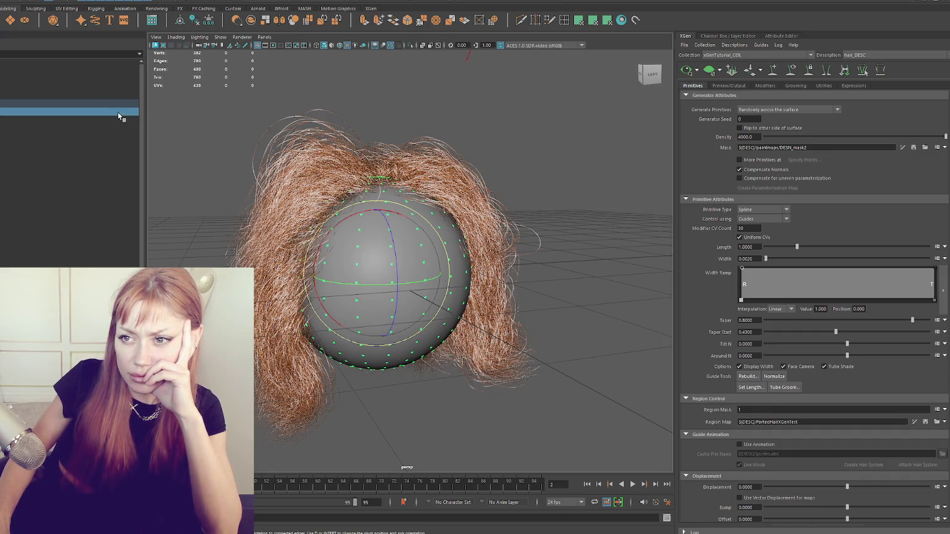
{"action": "right_click", "coordinate": [166, 114]}
{"action": "mouse_move", "coordinate": [198, 263]}
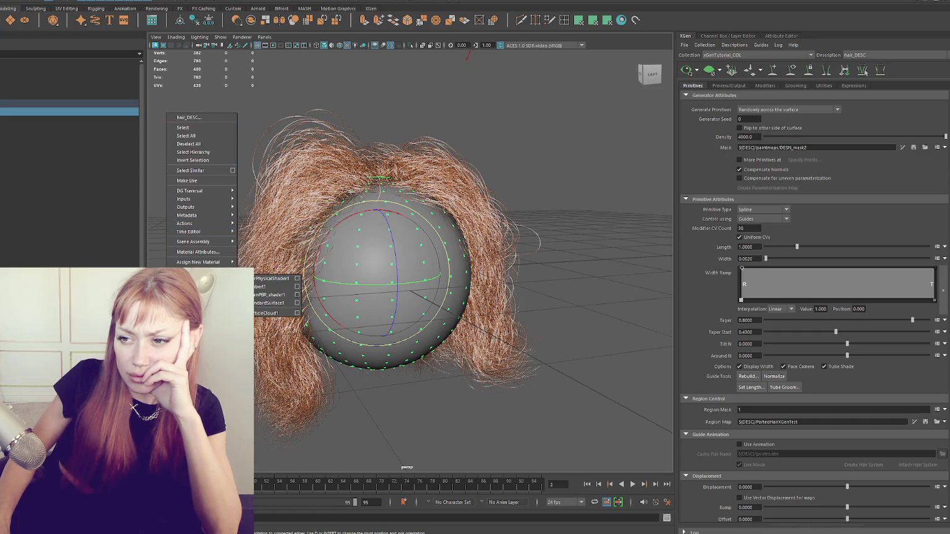
{"action": "left_click", "coordinate": [245, 260]}
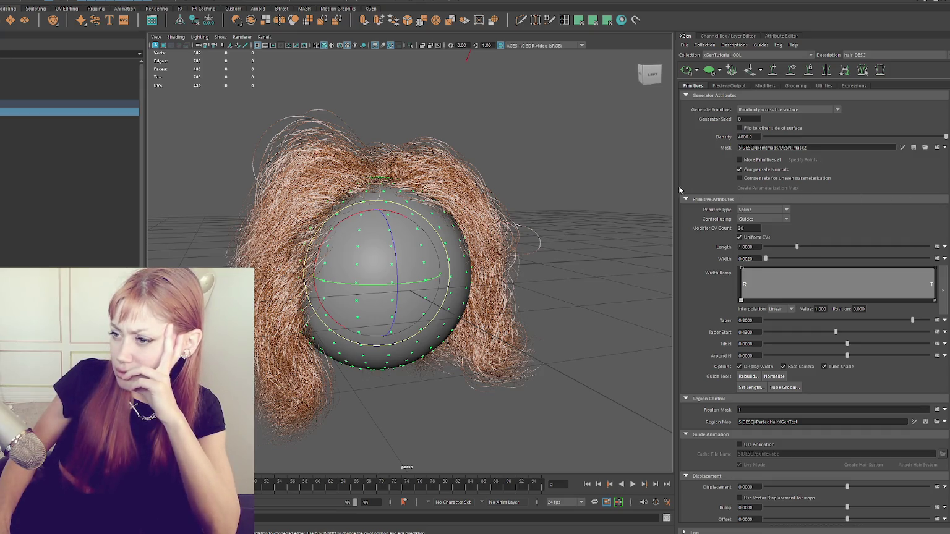
{"action": "right_click", "coordinate": [162, 130]}
{"action": "key", "text": "Escape"}
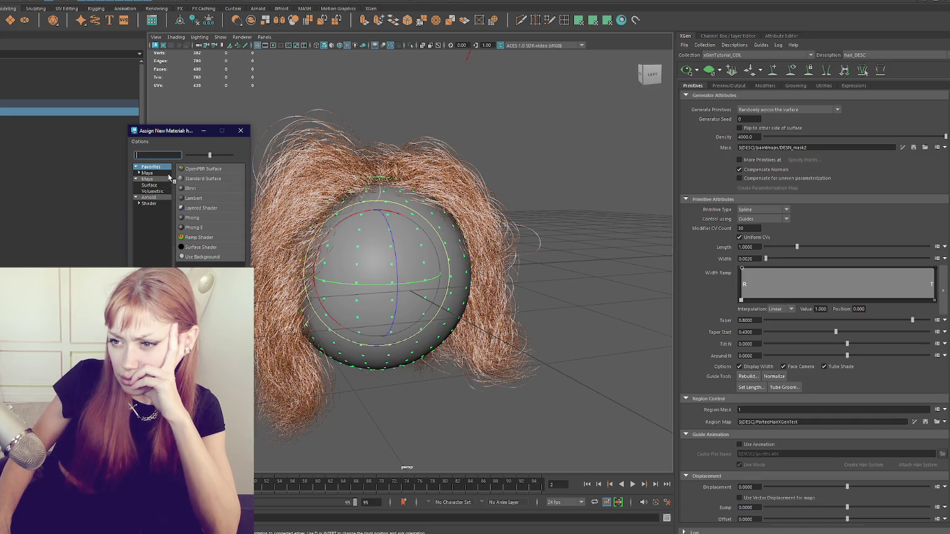
Assign a new Arnold aiStandardHair material to the hair, then deselect everything.
{"action": "left_click", "coordinate": [149, 203]}
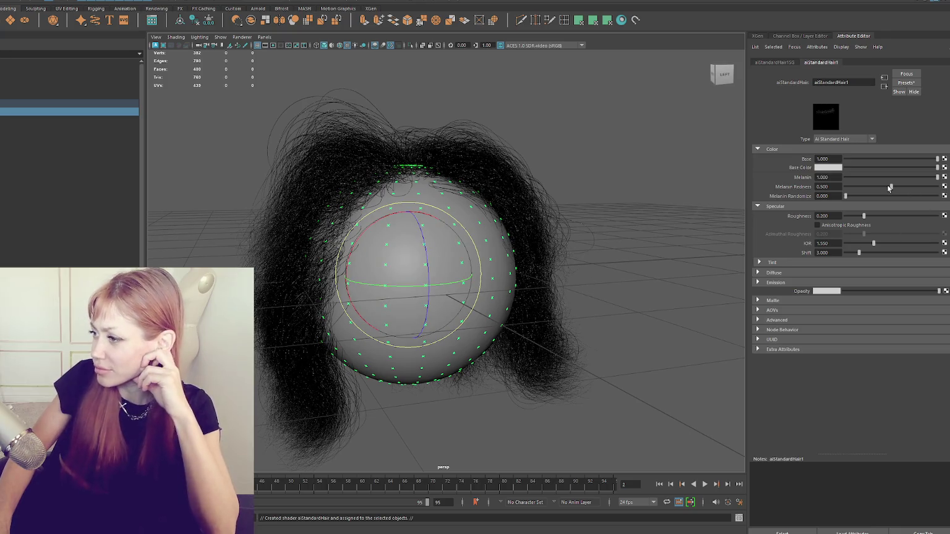
{"action": "left_click", "coordinate": [570, 175]}
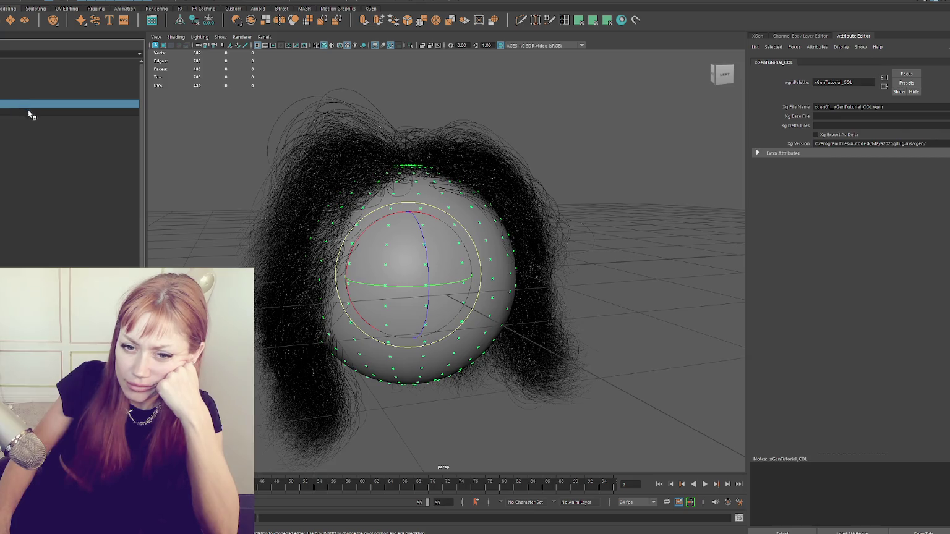
Select hair_DESC and set aiStandardHair1 Melanin from 0.265 to 0.641 for dark brown hair.
{"action": "left_click", "coordinate": [40, 111]}
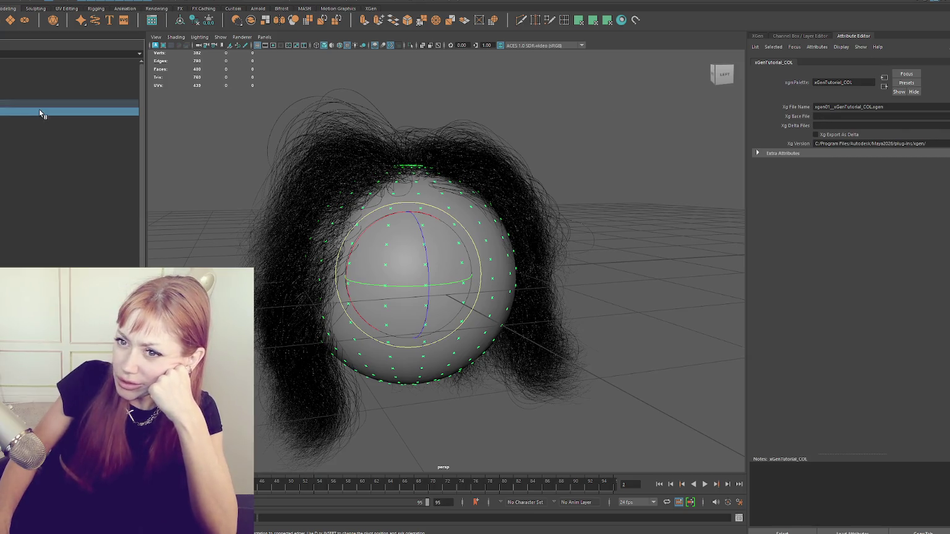
{"action": "left_click", "coordinate": [847, 61]}
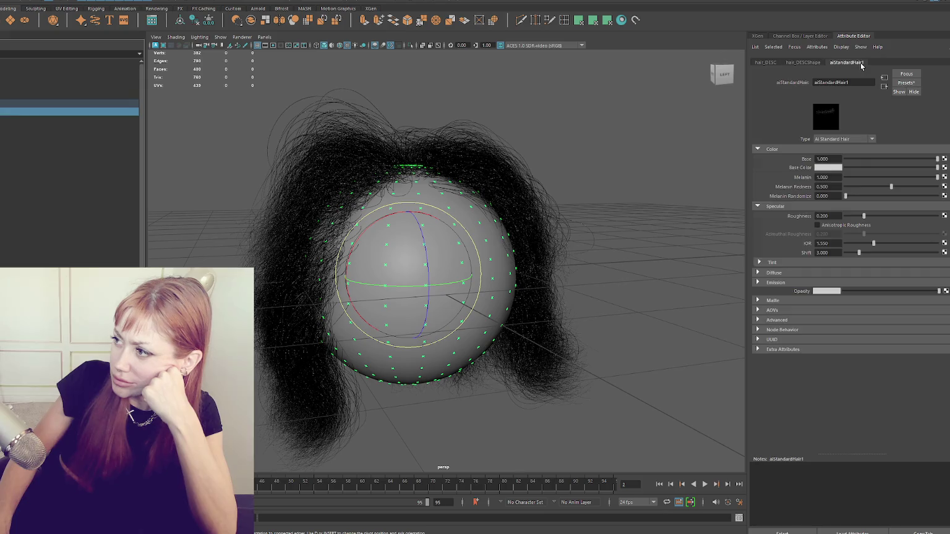
{"action": "mouse_move", "coordinate": [936, 178]}
{"action": "left_mouse_down"}
{"action": "mouse_move", "coordinate": [810, 170]}
{"action": "mouse_move", "coordinate": [927, 184]}
{"action": "mouse_move", "coordinate": [834, 179]}
{"action": "mouse_move", "coordinate": [868, 177]}
{"action": "left_mouse_up"}
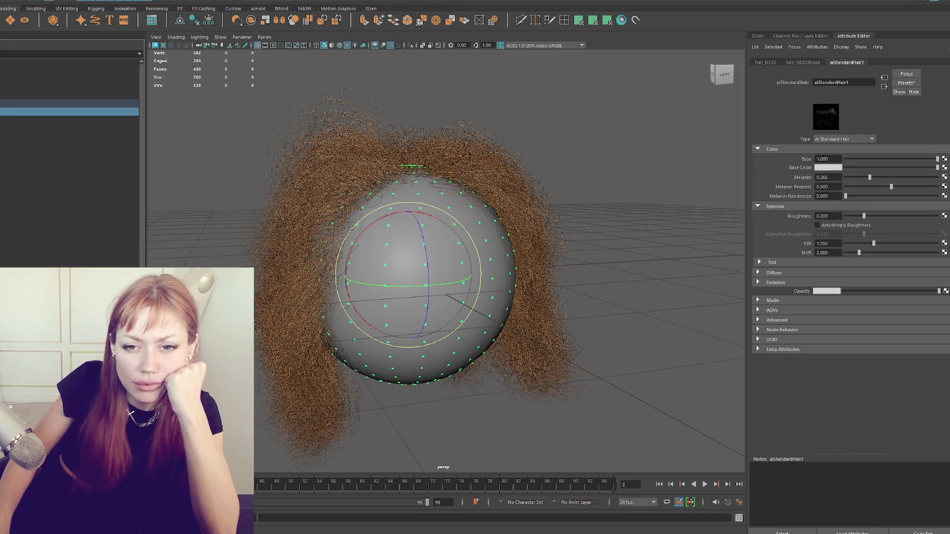
{"action": "left_click_drag", "start_coordinate": [870, 178], "coordinate": [881, 178]}
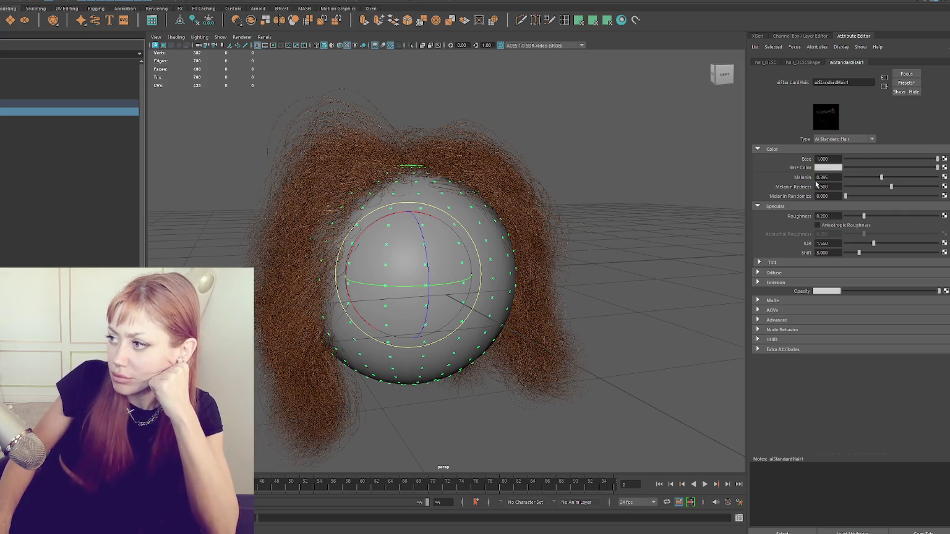
{"action": "left_click_drag", "start_coordinate": [893, 179], "coordinate": [904, 177]}
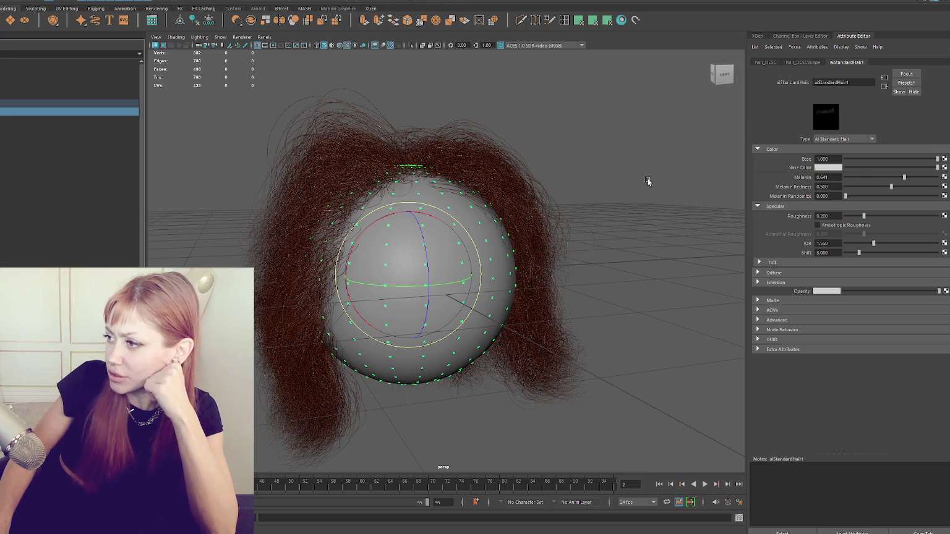
{"action": "scroll", "coordinate": [619, 180], "scroll_direction": "up", "scroll_amount": 5}
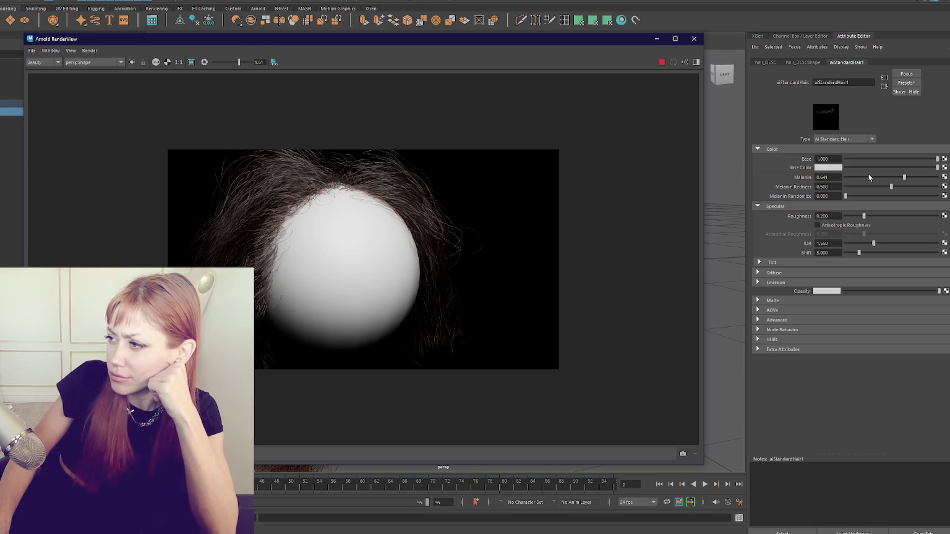
Lower hair Roughness to 0.117, reposition the render window, and switch to the reference.
{"action": "left_click_drag", "start_coordinate": [864, 216], "coordinate": [856, 216]}
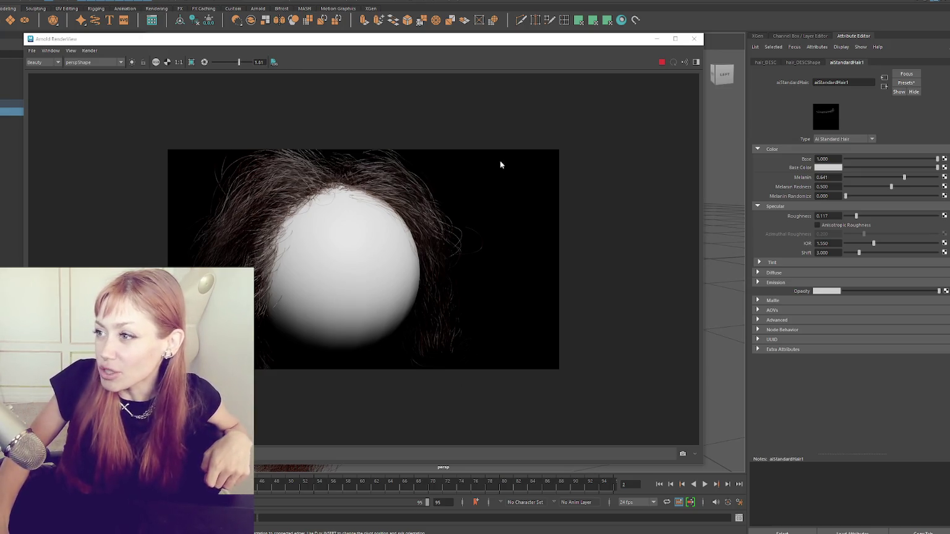
{"action": "left_click", "coordinate": [535, 60]}
{"action": "left_click_drag", "start_coordinate": [530, 41], "coordinate": [567, 21]}
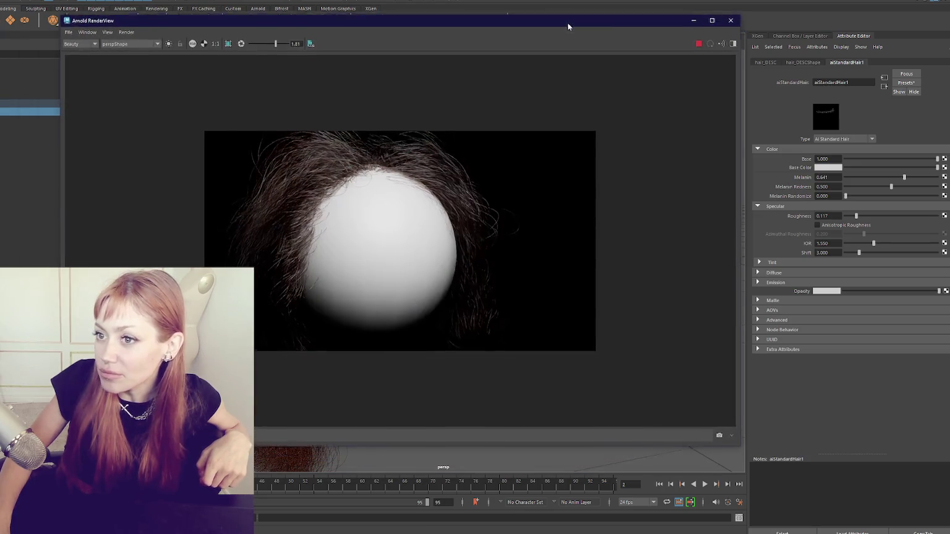
{"action": "scroll", "coordinate": [452, 464], "scroll_direction": "down", "scroll_amount": 2}
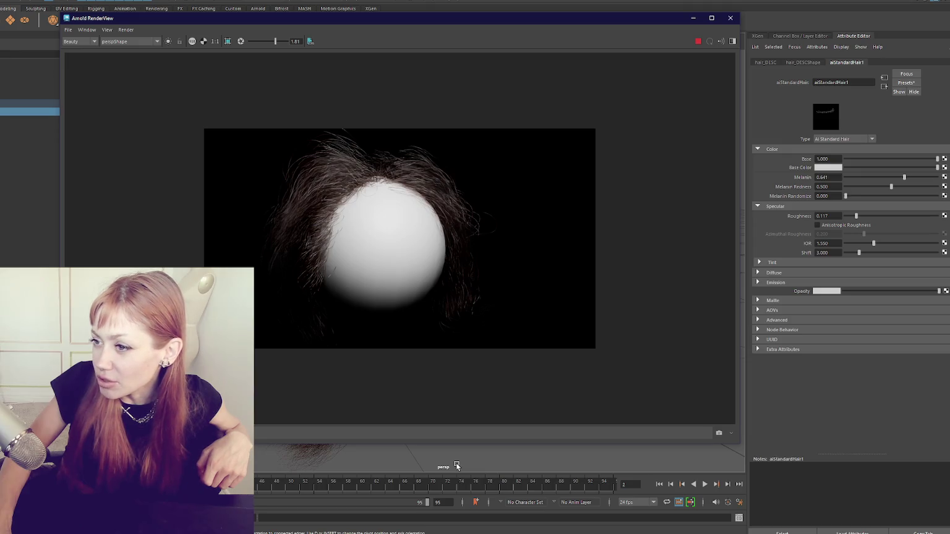
{"action": "scroll", "coordinate": [457, 465], "scroll_direction": "up", "scroll_amount": 2}
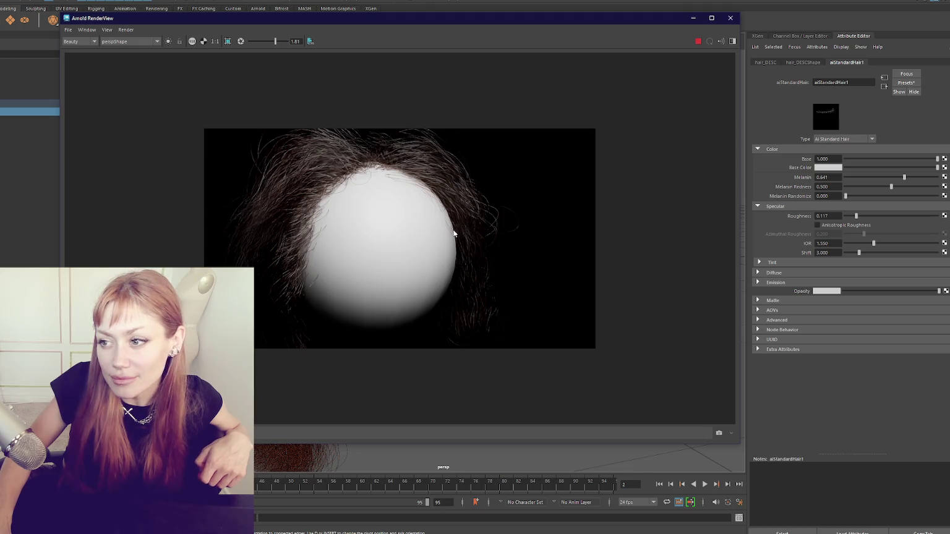
{"action": "key", "text": "alt+Tab"}
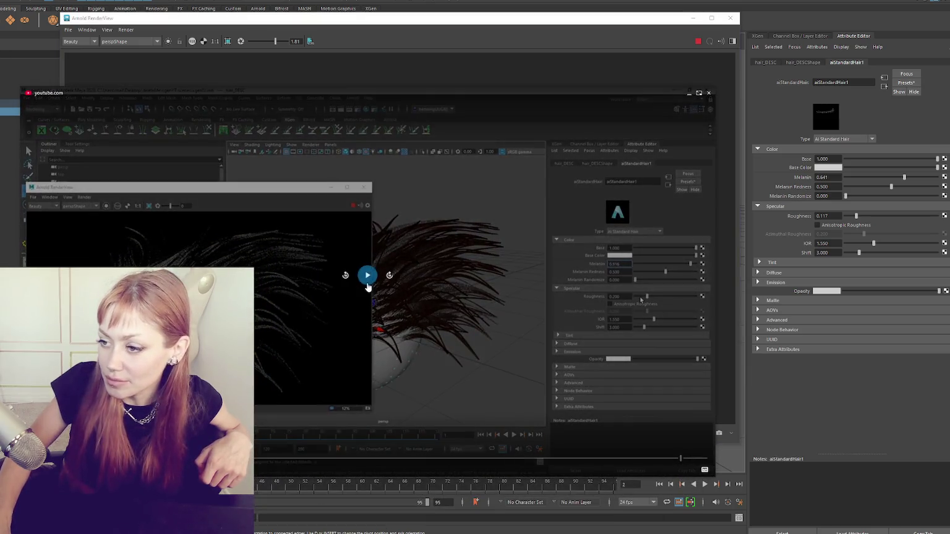
Play the reference video and drop Melanin to 0.202 for blonde hair.
{"action": "left_click", "coordinate": [367, 283]}
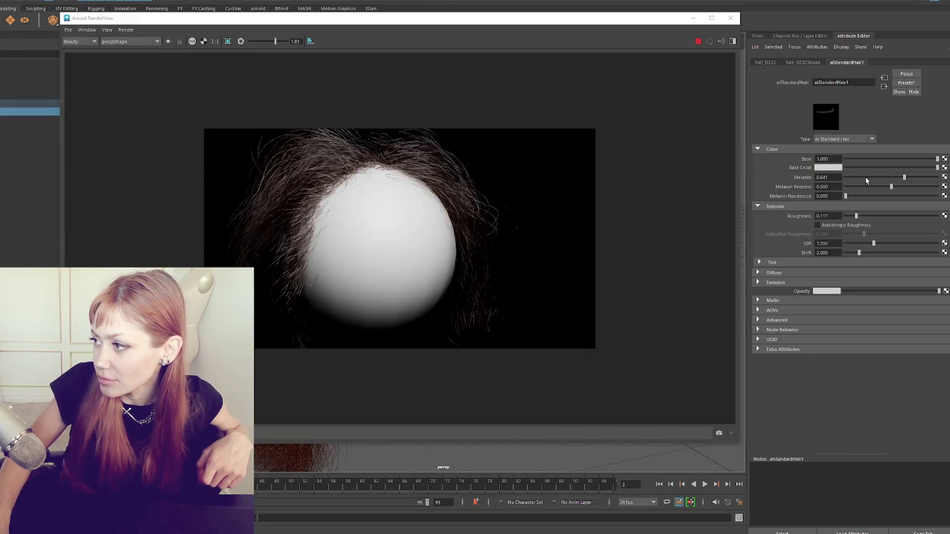
{"action": "left_click", "coordinate": [865, 177]}
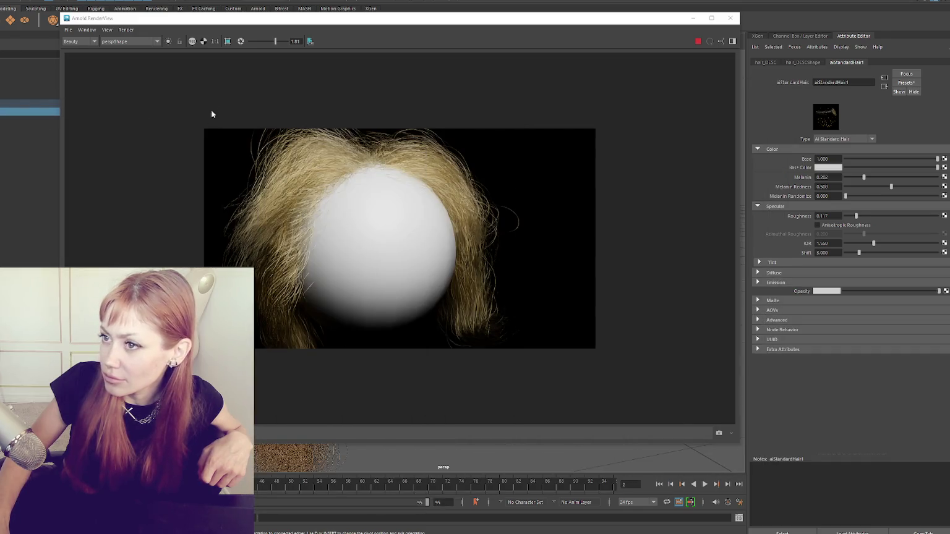
{"action": "left_click", "coordinate": [131, 31]}
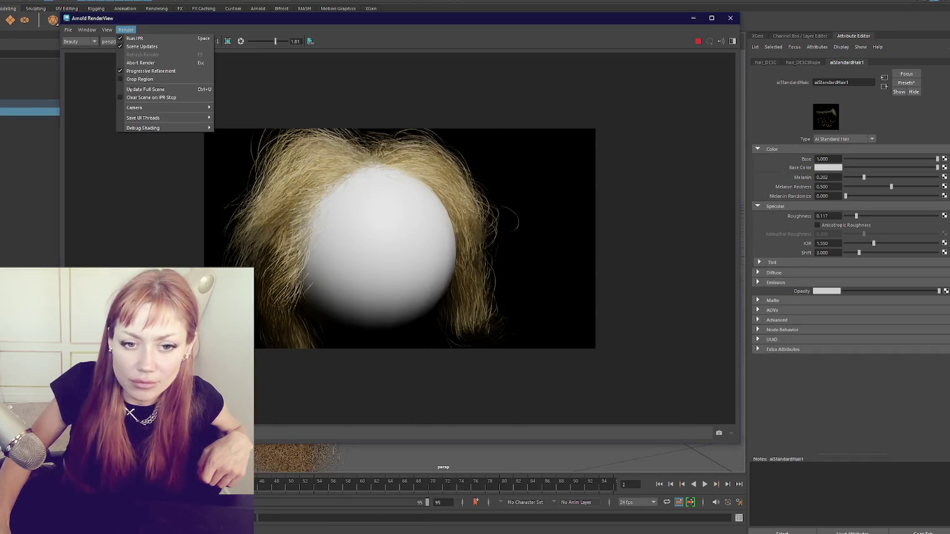
{"action": "left_click", "coordinate": [107, 40]}
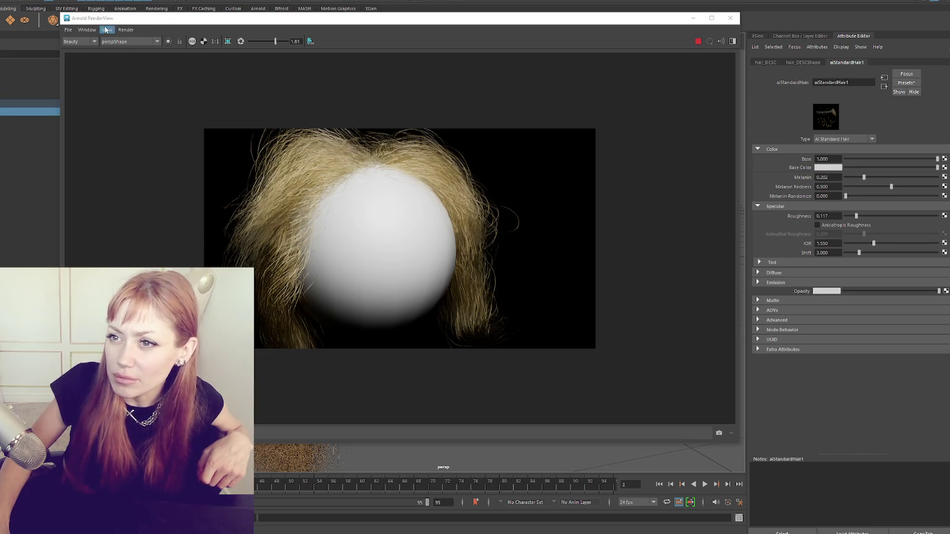
{"action": "left_click", "coordinate": [71, 31]}
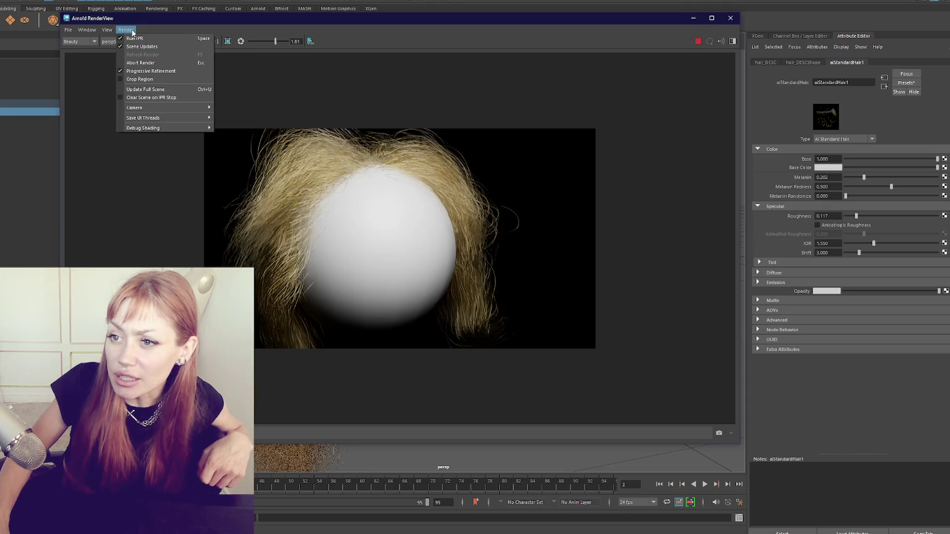
{"action": "left_click", "coordinate": [335, 42]}
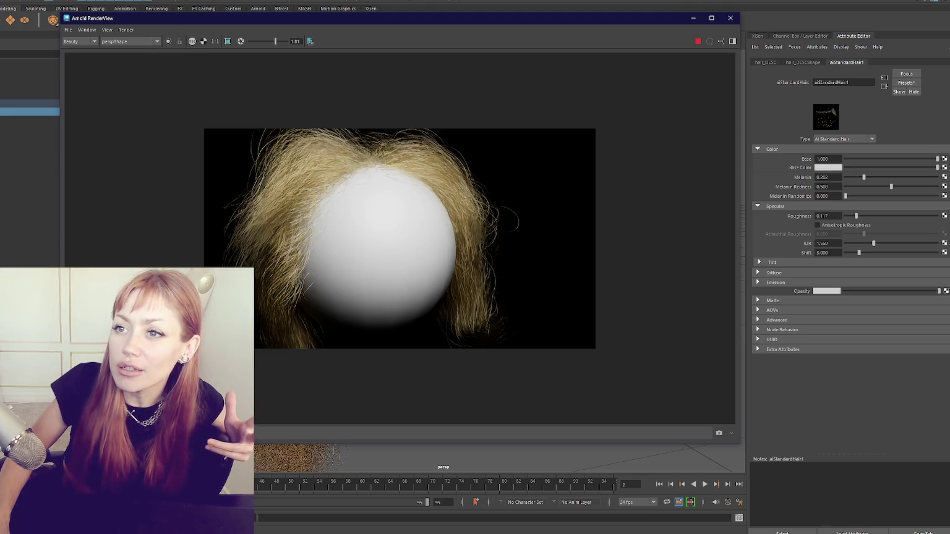
{"action": "left_click", "coordinate": [126, 30]}
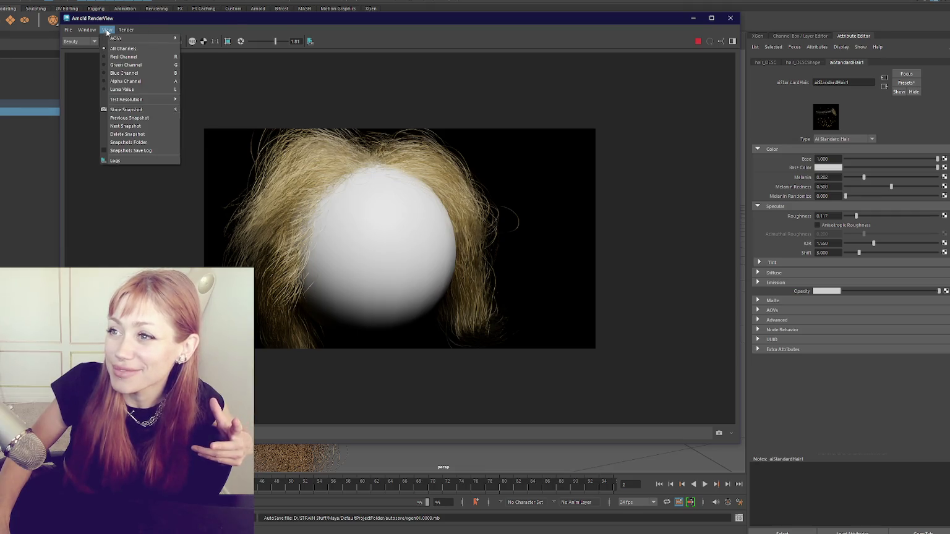
{"action": "left_click", "coordinate": [289, 25]}
{"action": "left_click", "coordinate": [324, 6]}
{"action": "mouse_move", "coordinate": [325, 93]}
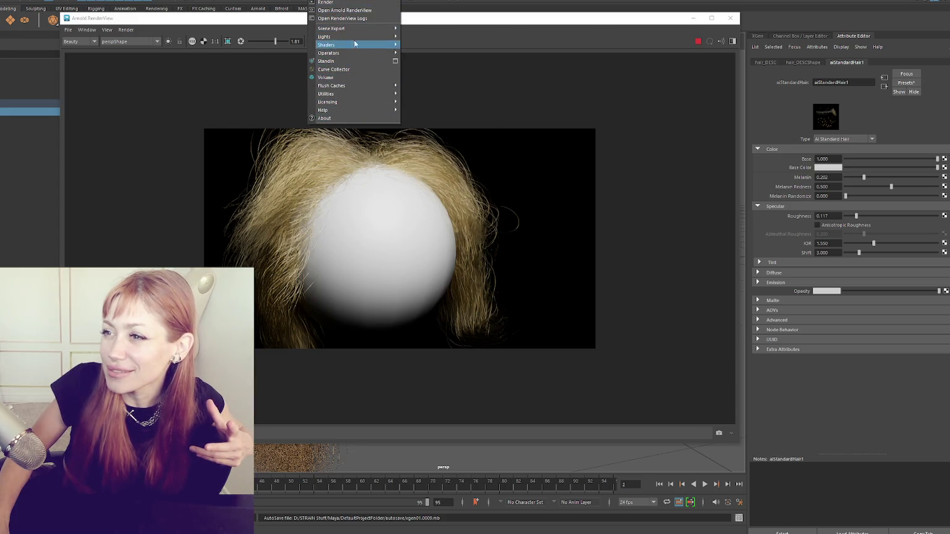
{"action": "left_click", "coordinate": [325, 18]}
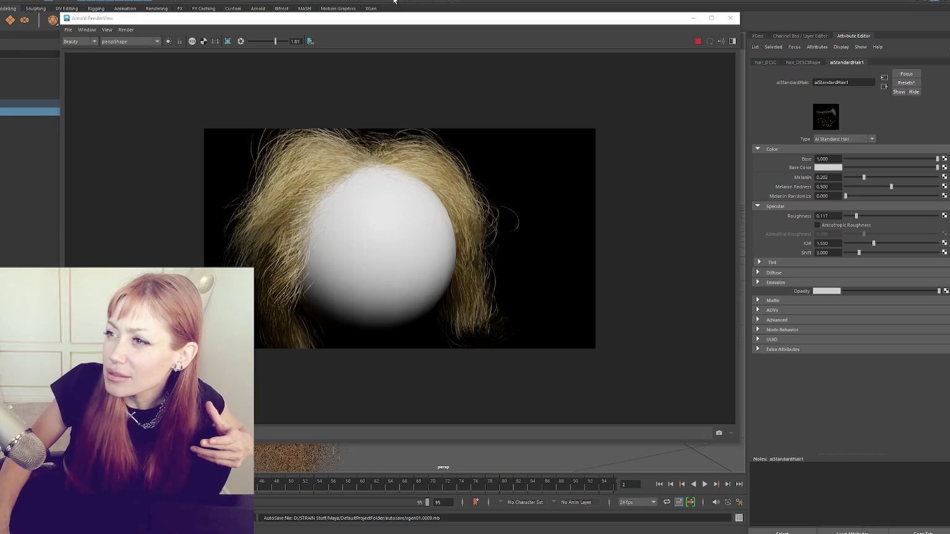
{"action": "left_click_drag", "start_coordinate": [389, 20], "coordinate": [401, 84]}
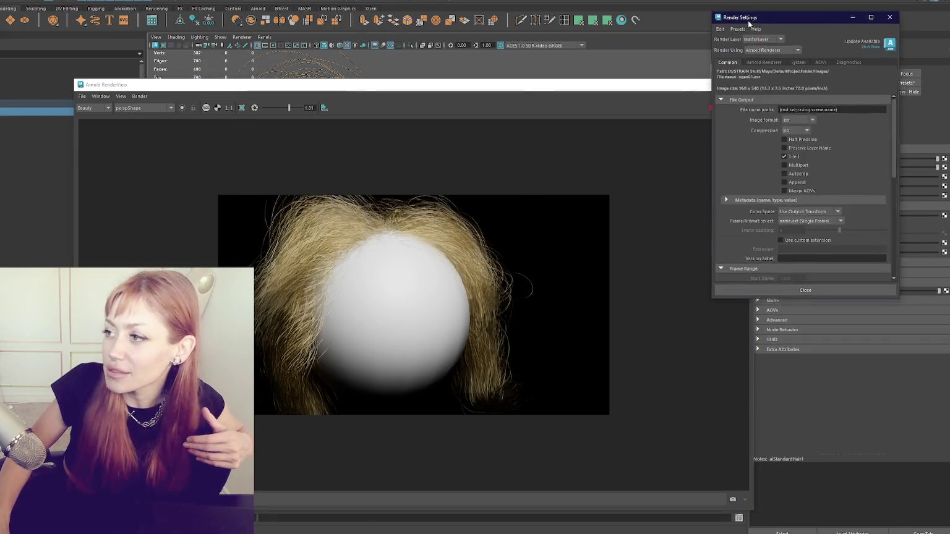
Set Arnold Sampling Specular to 5 (Camera AA 3, Transmission 2) and re-render the hair.
{"action": "left_click_drag", "start_coordinate": [773, 15], "coordinate": [624, 22]}
{"action": "scroll", "coordinate": [684, 139], "scroll_direction": "down", "scroll_amount": 3}
{"action": "scroll", "coordinate": [683, 127], "scroll_direction": "down", "scroll_amount": 3}
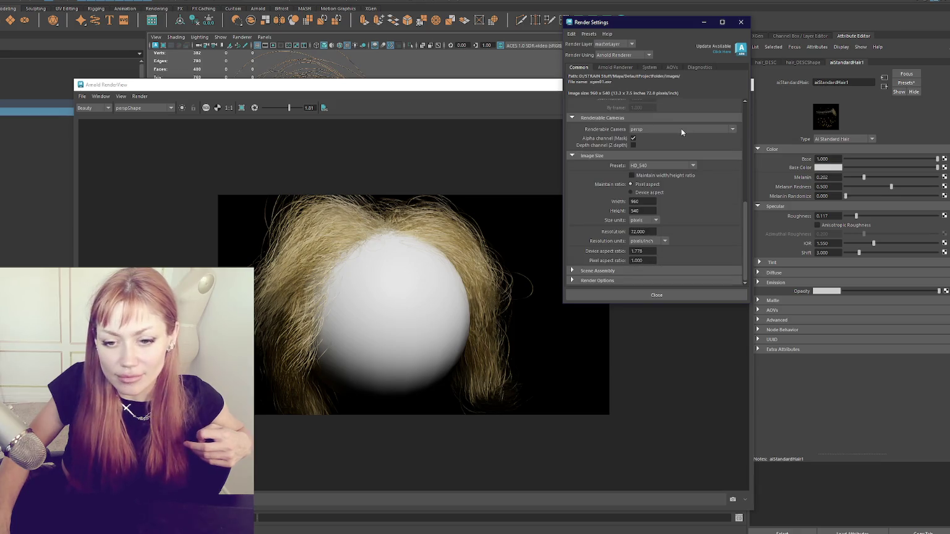
{"action": "scroll", "coordinate": [682, 127], "scroll_direction": "up", "scroll_amount": 5}
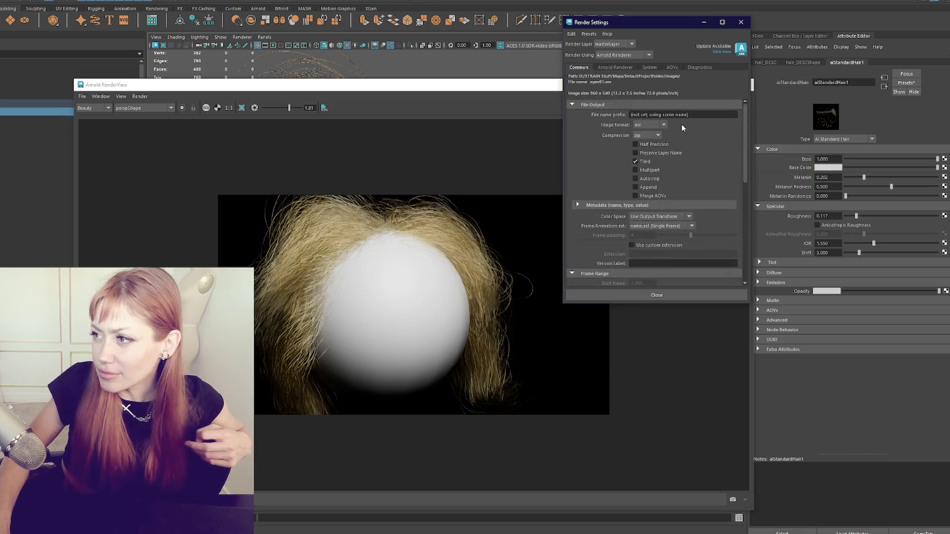
{"action": "left_click", "coordinate": [615, 67]}
{"action": "left_click", "coordinate": [61, 251]}
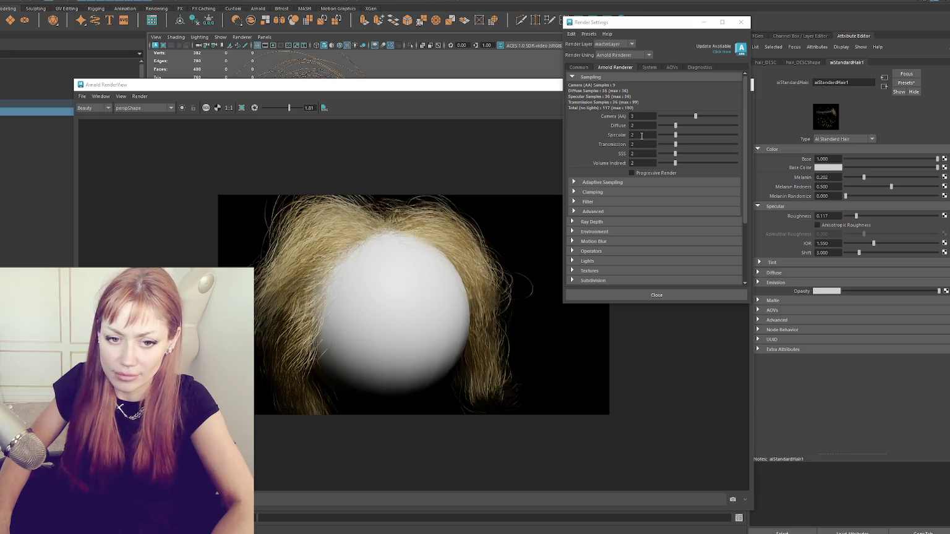
{"action": "left_click", "coordinate": [642, 136]}
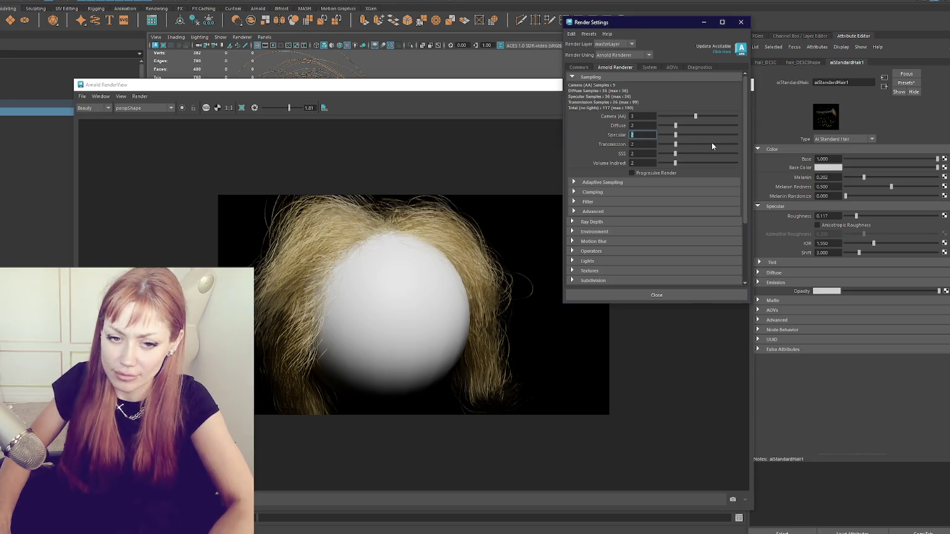
{"action": "type", "text": "5"}
{"action": "key", "text": "Tab"}
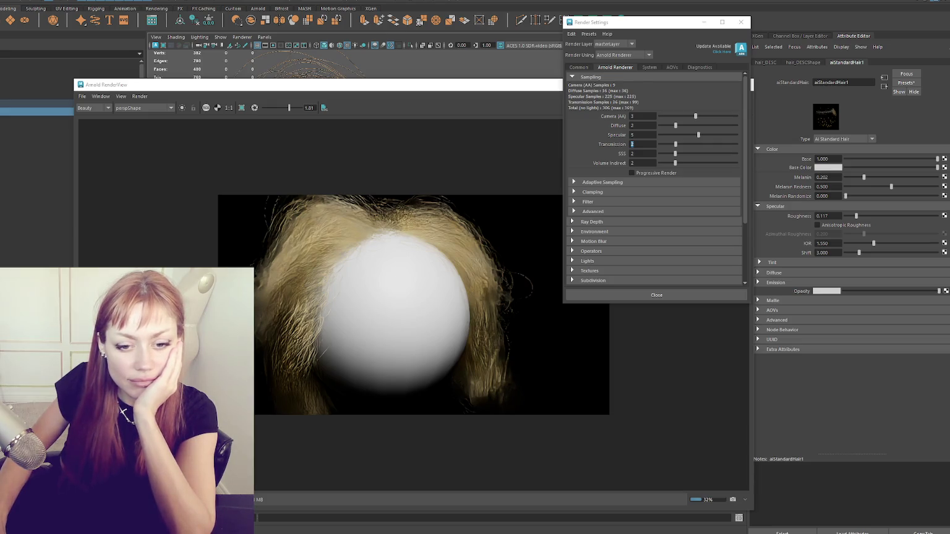
{"action": "left_click", "coordinate": [369, 154]}
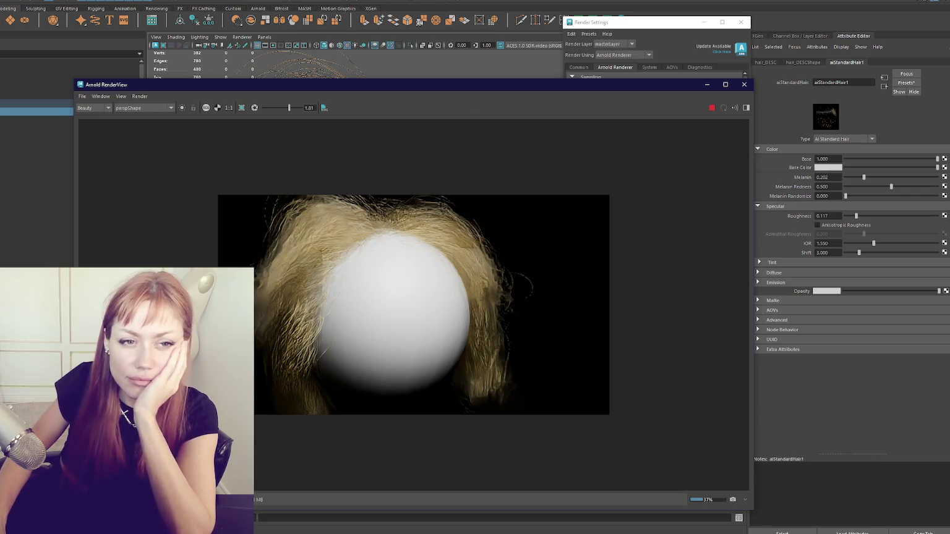
Raise Melanin slightly to darken the hair and place the reference video over the render.
{"action": "left_click_drag", "start_coordinate": [865, 178], "coordinate": [878, 178]}
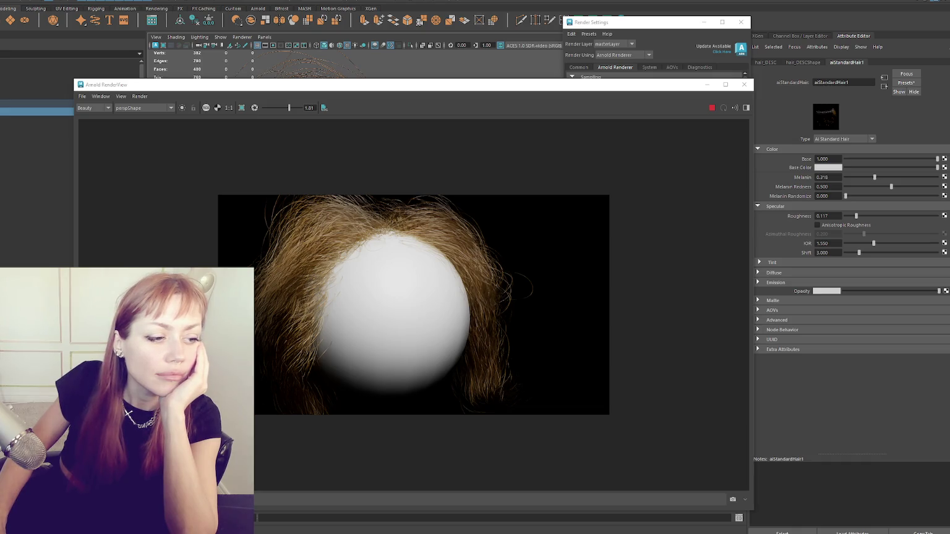
{"action": "mouse_move", "coordinate": [312, 192]}
{"action": "left_mouse_down"}
{"action": "mouse_move", "coordinate": [422, 166]}
{"action": "mouse_move", "coordinate": [6, 402]}
{"action": "left_mouse_up"}
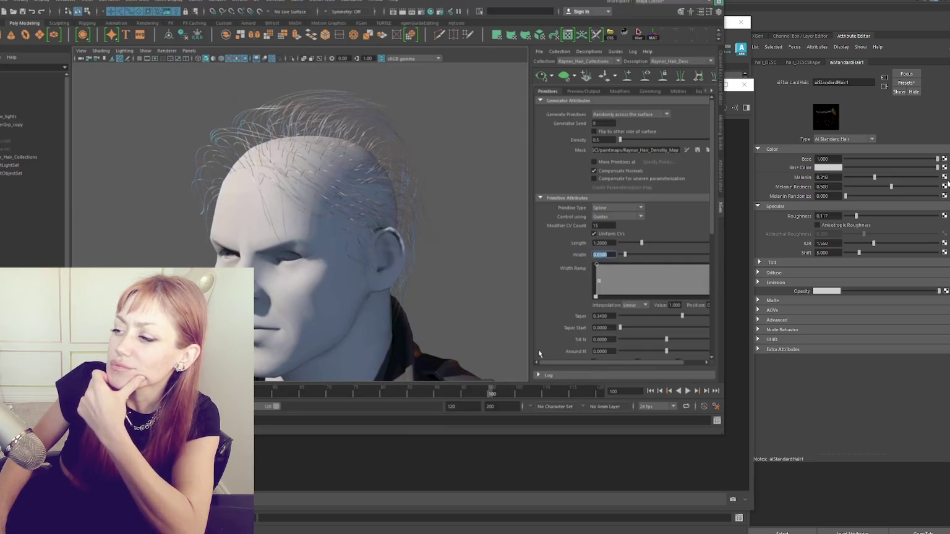
Enter 3, adjust the view, then close Arnold RenderView and Render Settings.
{"action": "type", "text": "3"}
{"action": "key", "text": "Return"}
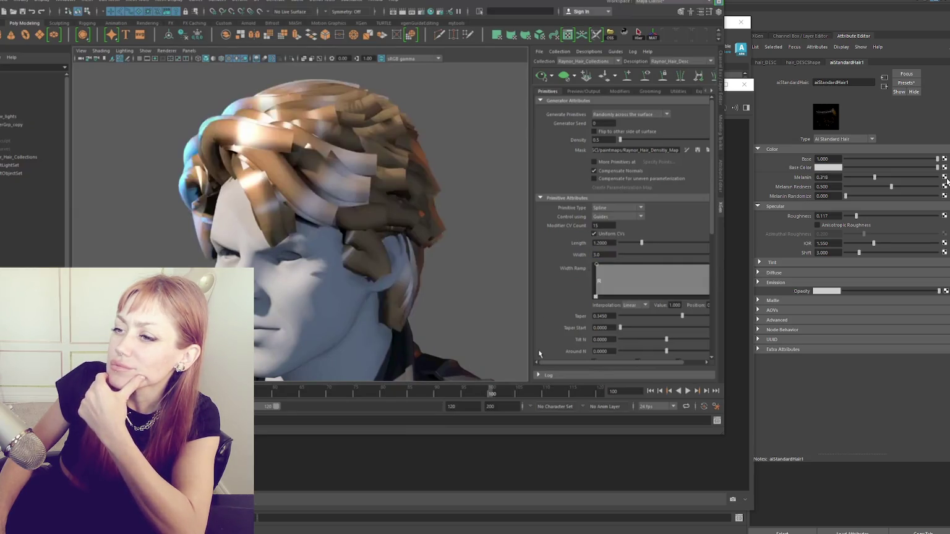
{"action": "mouse_move", "coordinate": [468, 292]}
{"action": "left_mouse_down", "text": "alt"}
{"action": "mouse_move", "coordinate": [500, 273]}
{"action": "mouse_move", "coordinate": [515, 277]}
{"action": "mouse_move", "coordinate": [313, 316]}
{"action": "mouse_move", "coordinate": [321, 247]}
{"action": "left_mouse_up", "text": "alt"}
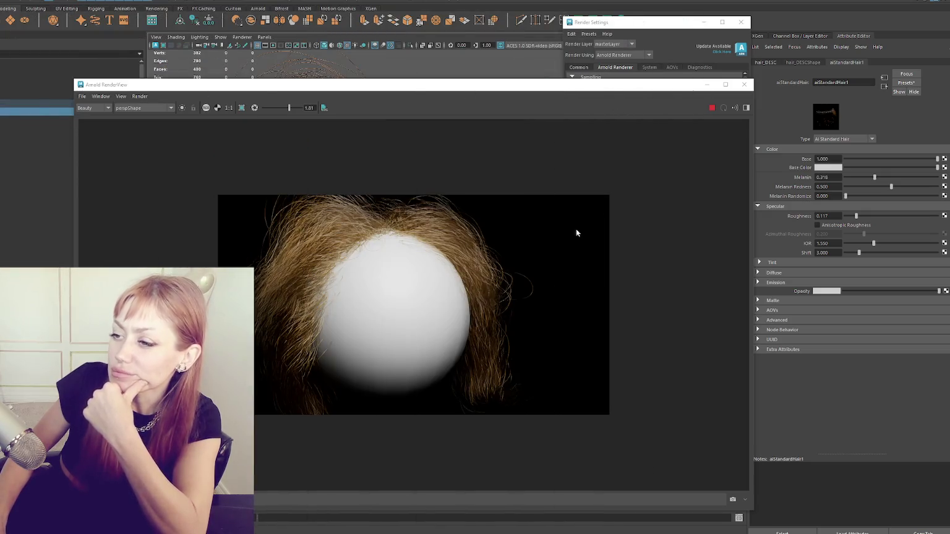
{"action": "scroll", "coordinate": [402, 249], "scroll_direction": "up", "scroll_amount": 1}
{"action": "scroll", "coordinate": [402, 249], "scroll_direction": "down", "scroll_amount": 1}
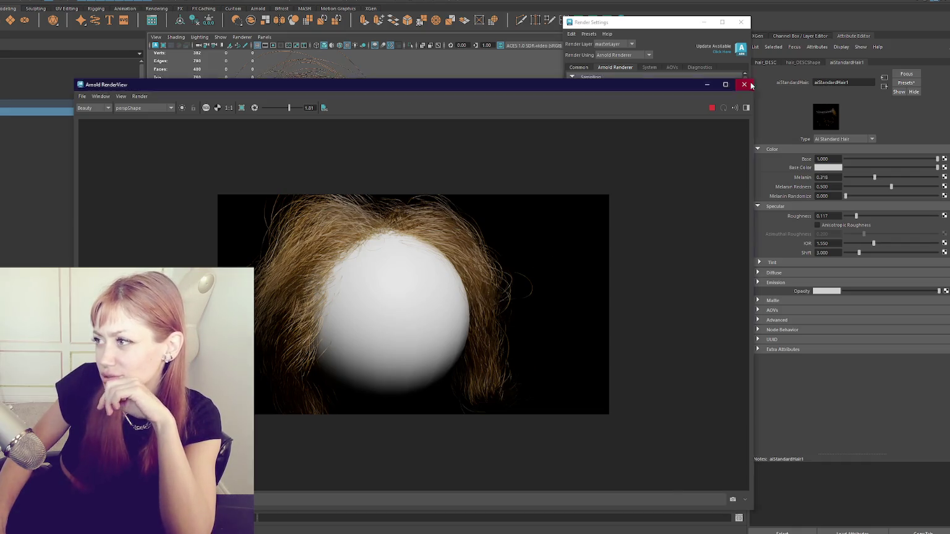
{"action": "left_click", "coordinate": [744, 84]}
{"action": "left_click", "coordinate": [741, 22]}
Change the XGen hair Density from 4000 to 0.5.
{"action": "left_click", "coordinate": [560, 138]}
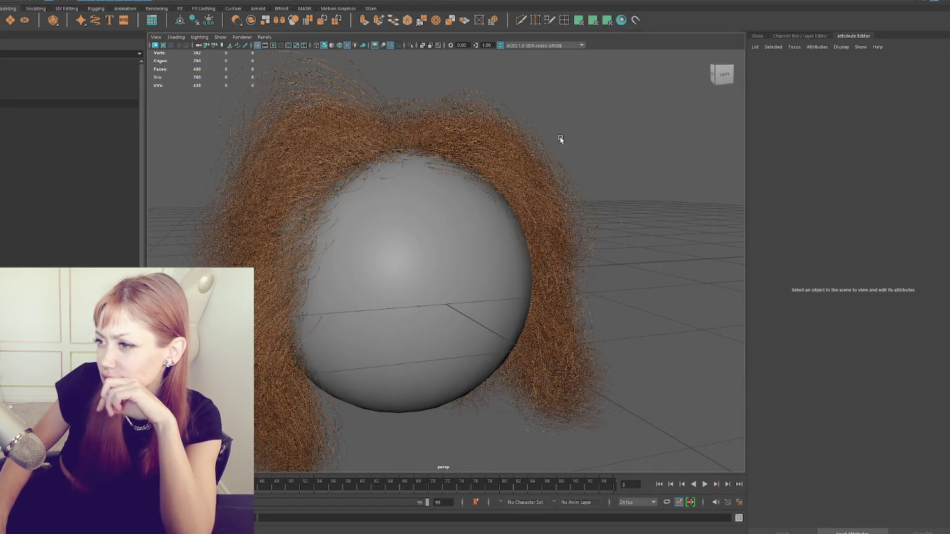
{"action": "left_click", "coordinate": [757, 35]}
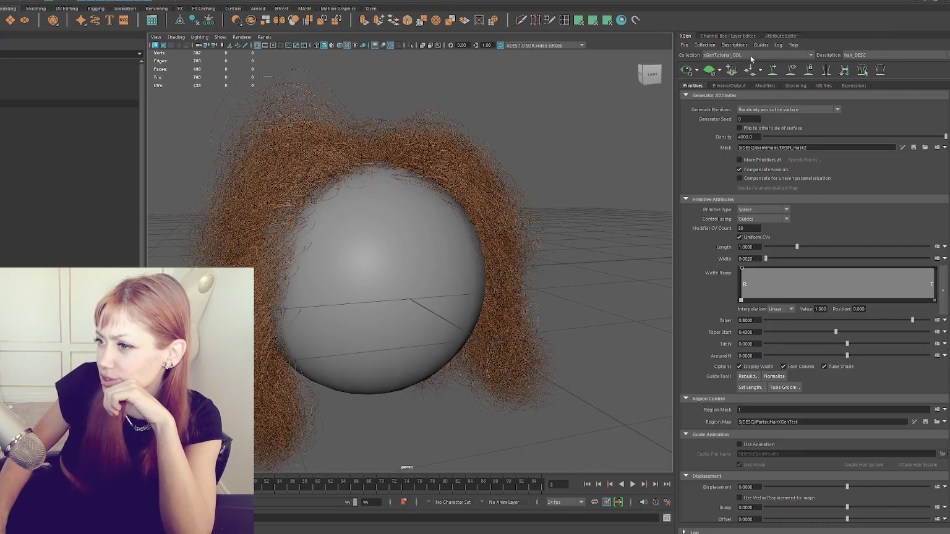
{"action": "left_click_drag", "start_coordinate": [760, 137], "coordinate": [694, 128]}
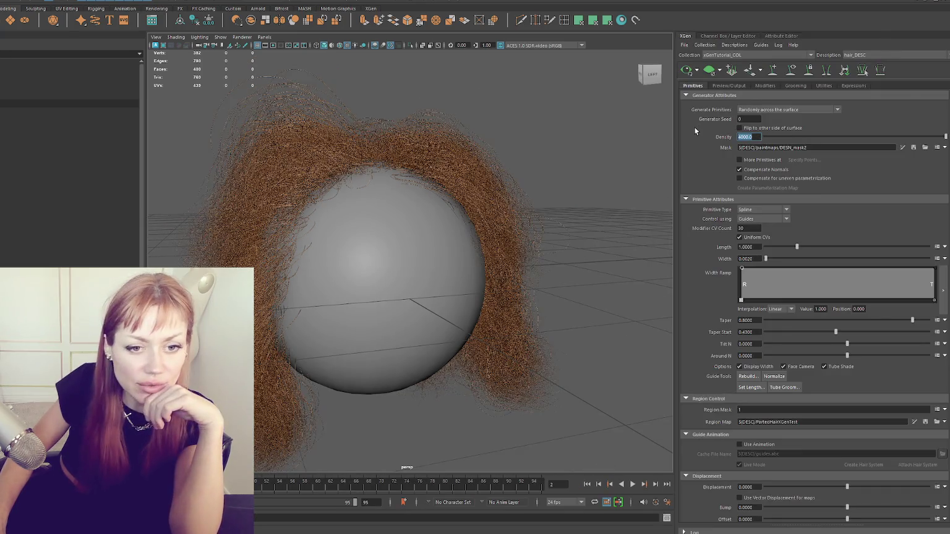
{"action": "type", "text": "0.5"}
{"action": "key", "text": "Return"}
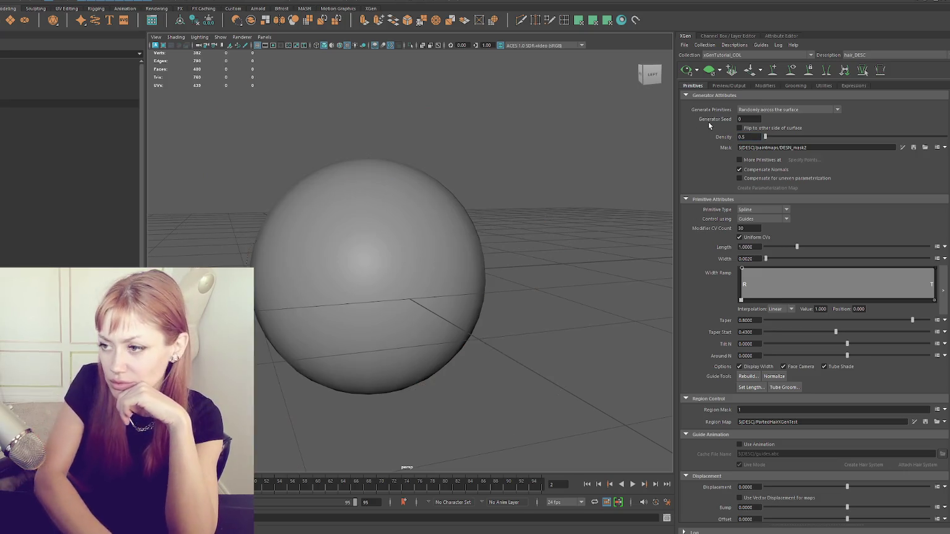
Try Density values of 3 and then 10, orbiting the sphere to compare coverage.
{"action": "scroll", "coordinate": [493, 236], "scroll_direction": "down", "scroll_amount": 2}
{"action": "mouse_move", "coordinate": [492, 216]}
{"action": "left_mouse_down", "text": "alt"}
{"action": "mouse_move", "coordinate": [489, 203]}
{"action": "mouse_move", "coordinate": [414, 202]}
{"action": "left_mouse_up", "text": "alt"}
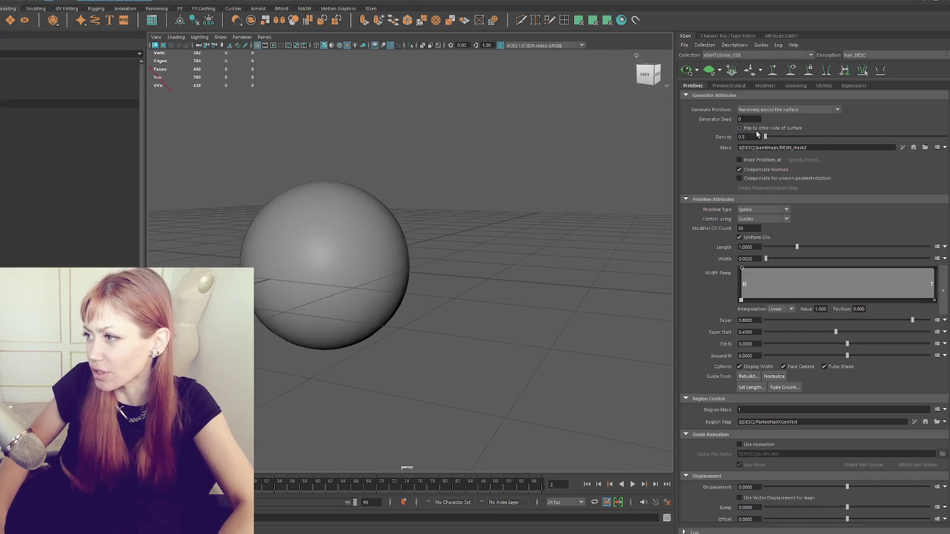
{"action": "type", "text": "3"}
{"action": "key", "text": "Return"}
{"action": "scroll", "coordinate": [653, 124], "scroll_direction": "up", "scroll_amount": 2}
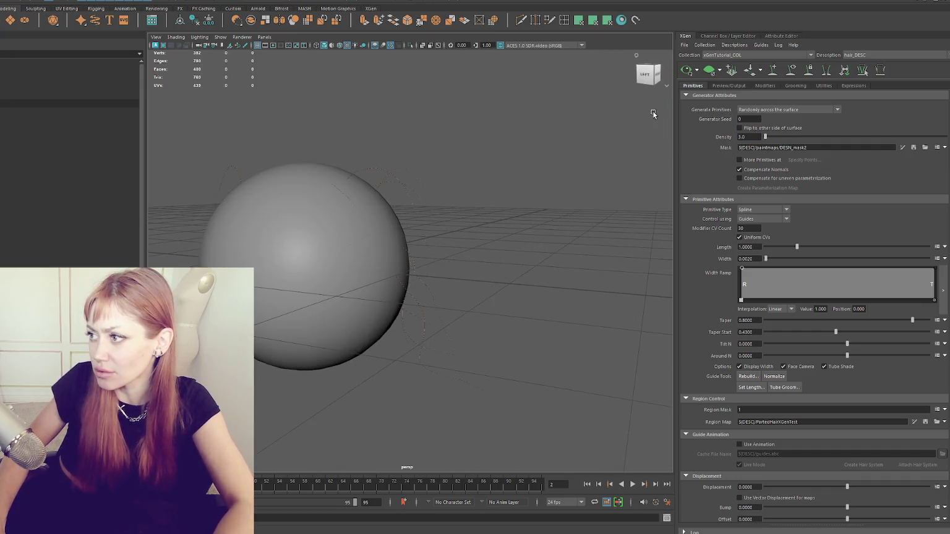
{"action": "mouse_move", "coordinate": [637, 135]}
{"action": "left_mouse_down", "text": "alt"}
{"action": "mouse_move", "coordinate": [415, 195]}
{"action": "mouse_move", "coordinate": [478, 207]}
{"action": "left_mouse_up", "text": "alt"}
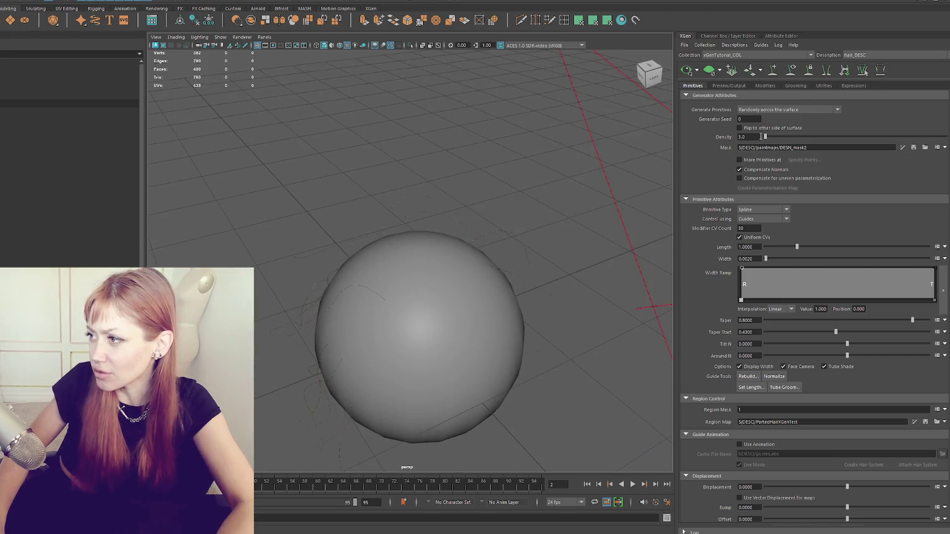
{"action": "type", "text": "10"}
{"action": "key", "text": "Return"}
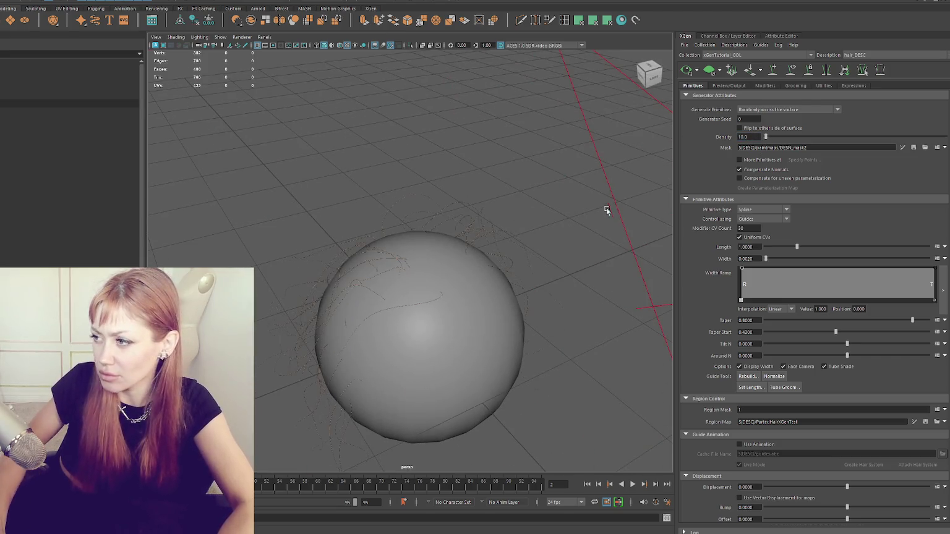
Hide the scene camera from the viewport with Ctrl+H.
{"action": "mouse_move", "coordinate": [488, 186]}
{"action": "left_mouse_down", "text": "alt"}
{"action": "mouse_move", "coordinate": [470, 218]}
{"action": "mouse_move", "coordinate": [480, 223]}
{"action": "left_mouse_up", "text": "alt"}
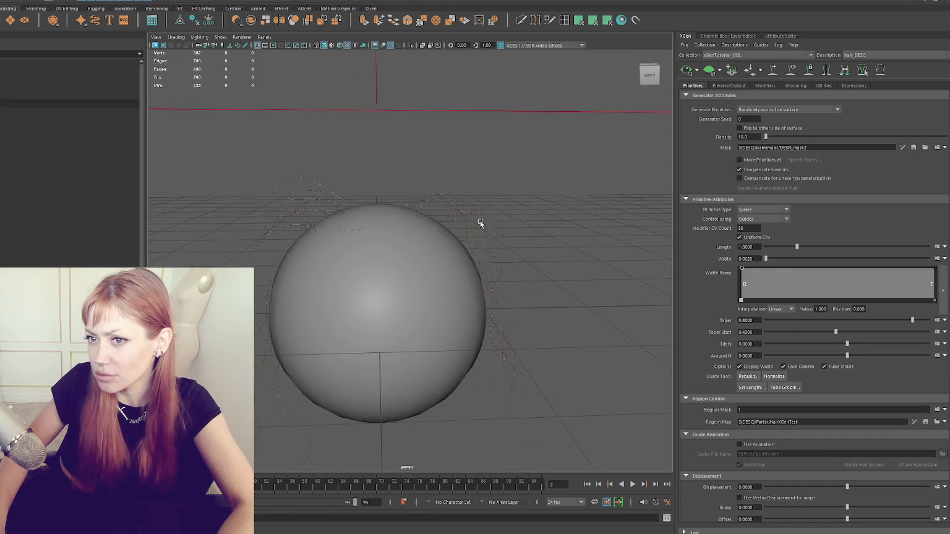
{"action": "scroll", "coordinate": [359, 83], "scroll_direction": "down", "scroll_amount": 3}
{"action": "scroll", "coordinate": [414, 96], "scroll_direction": "down", "scroll_amount": 3}
{"action": "scroll", "coordinate": [420, 102], "scroll_direction": "up", "scroll_amount": 5}
{"action": "left_click", "coordinate": [62, 108]}
{"action": "left_click", "coordinate": [62, 127]}
{"action": "key", "text": "ctrl+h"}
Raise Density to 50 and set the primitive strand Width to 3.0.
{"action": "scroll", "coordinate": [556, 232], "scroll_direction": "up", "scroll_amount": 2}
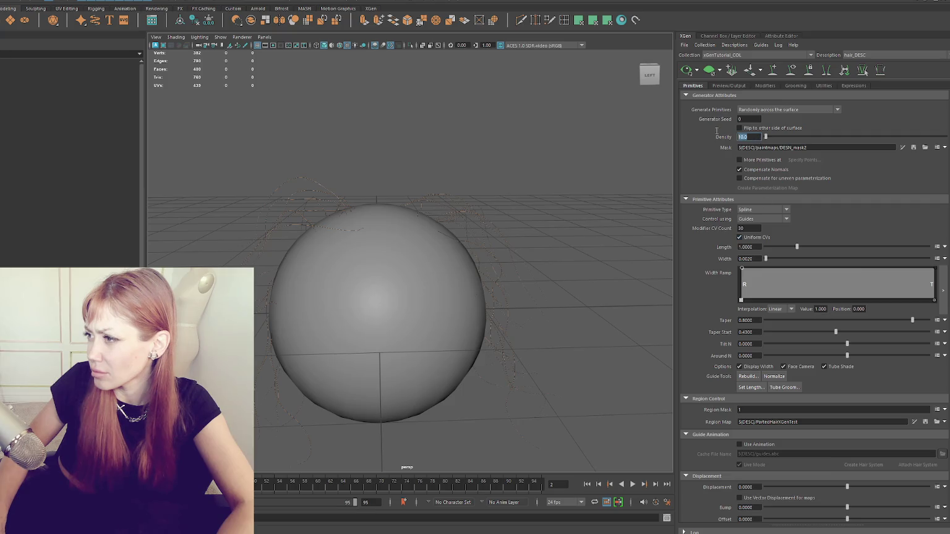
{"action": "type", "text": "50"}
{"action": "key", "text": "Return"}
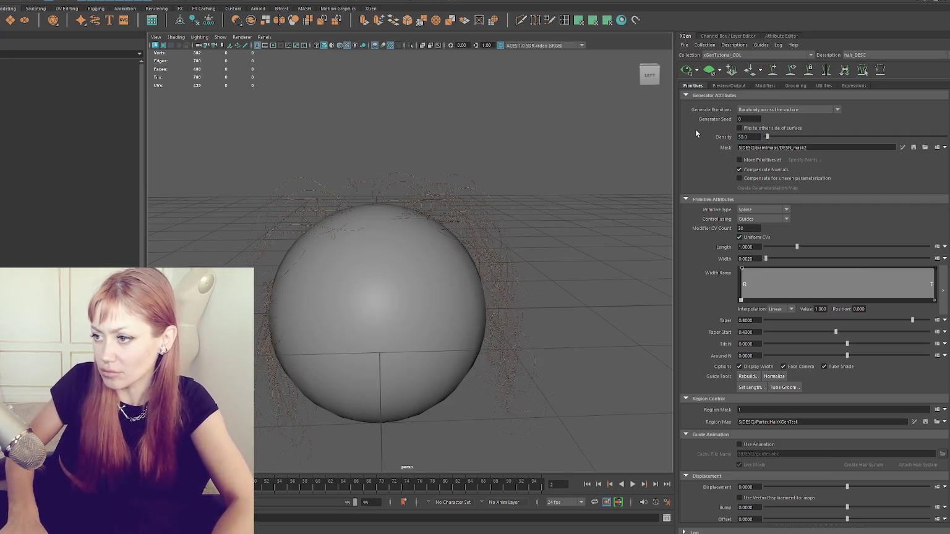
{"action": "double_click", "coordinate": [753, 259]}
{"action": "type", "text": "3"}
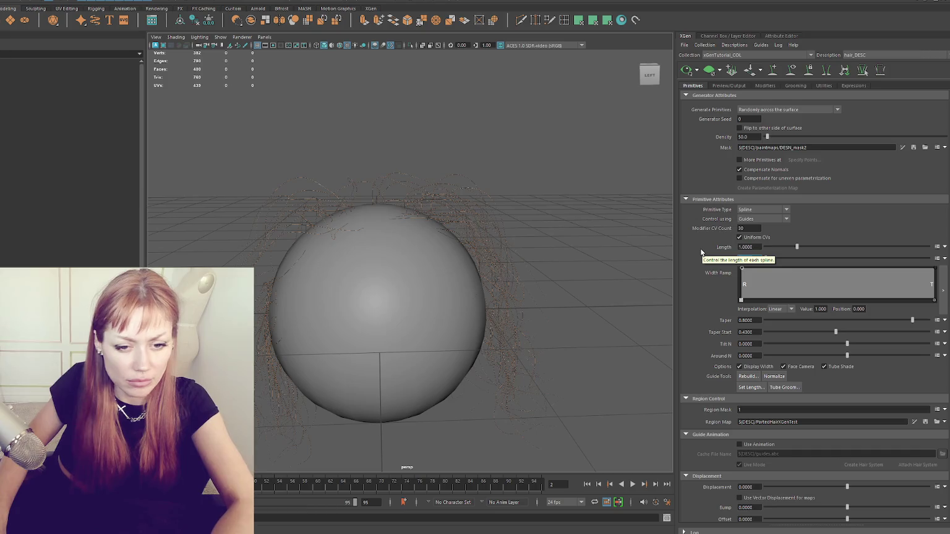
{"action": "key", "text": "Return"}
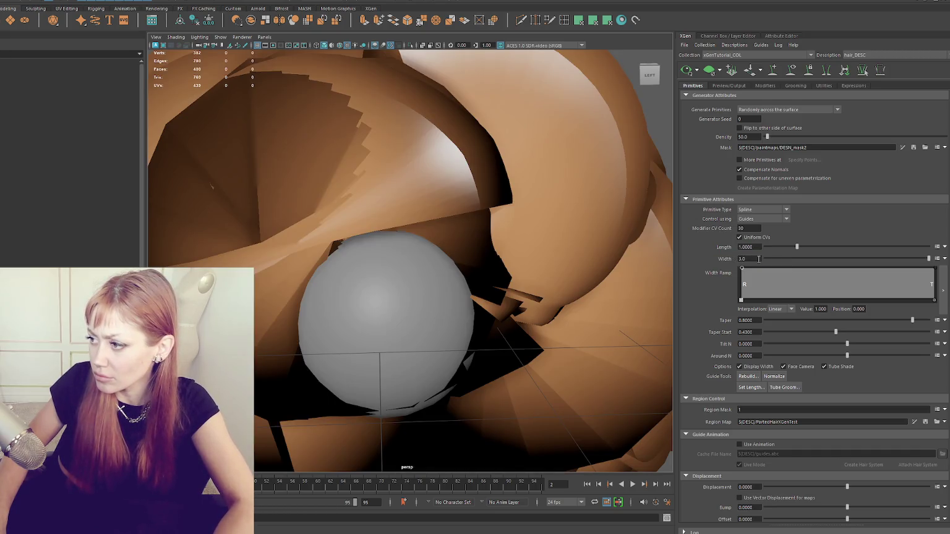